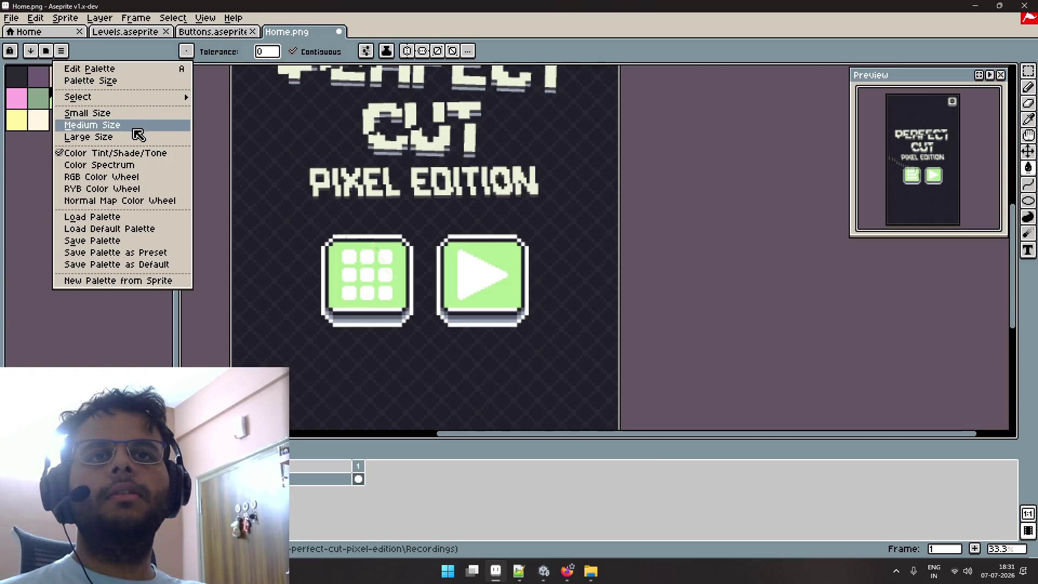
# Back out of Load Palette and the palette options menu, then open the palette presets popup.
pyautogui.click(125, 218)
pyautogui.click(465, 276)
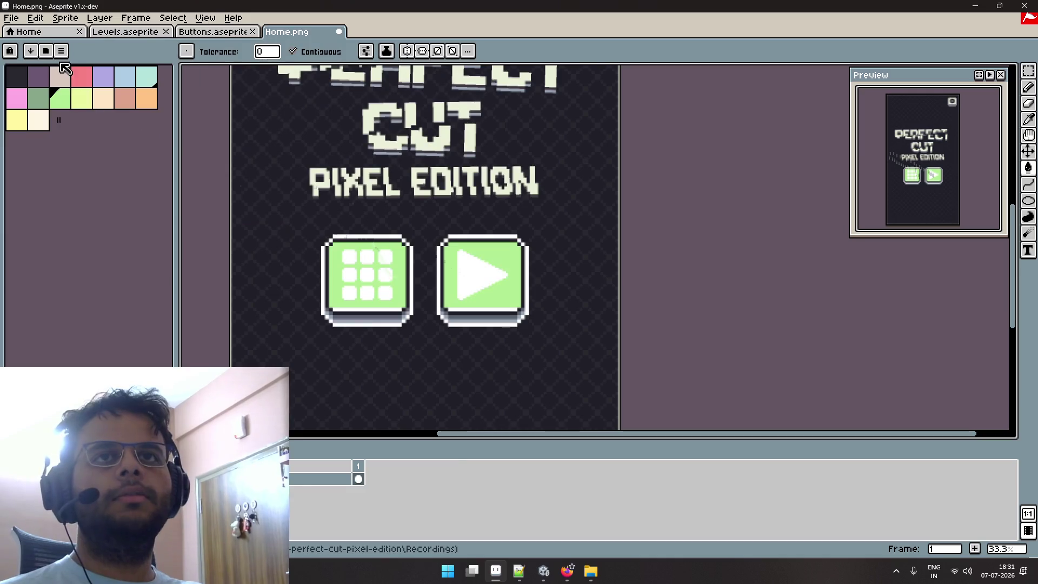
pyautogui.click(60, 51)
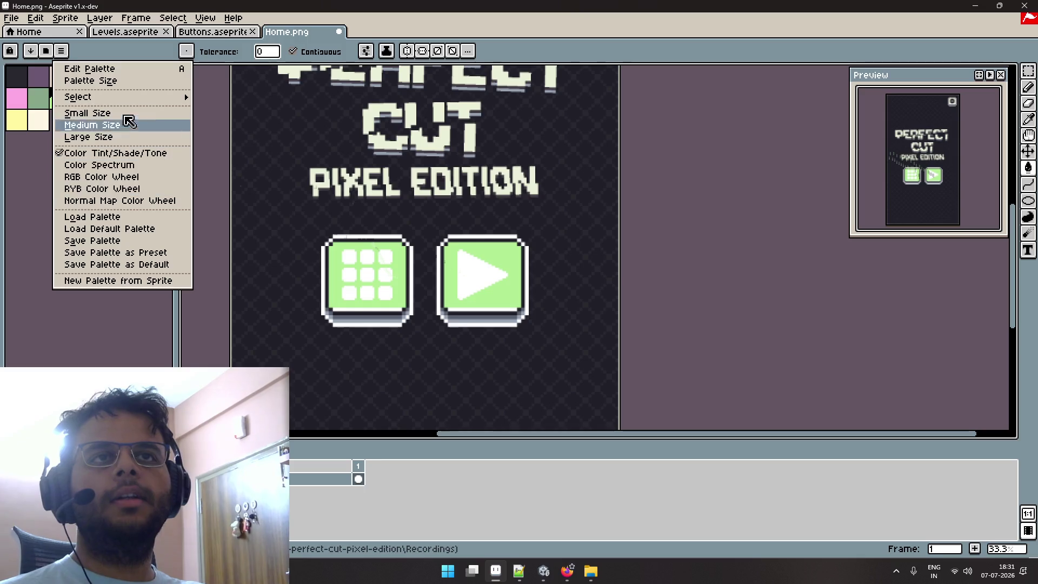
pyautogui.click(89, 58)
pyautogui.click(47, 51)
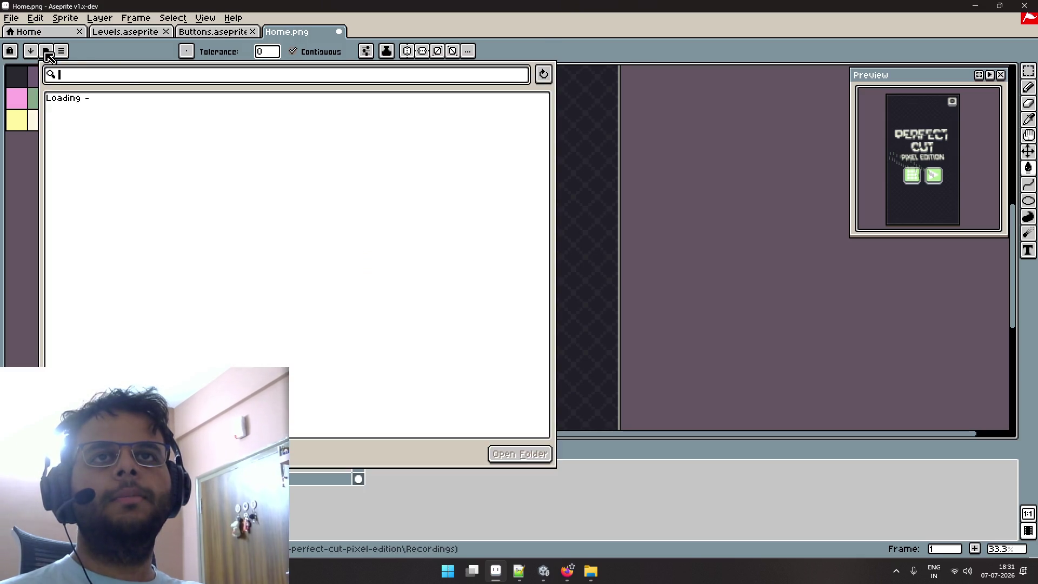
# Search the palette presets for 'gbc' and scroll through the preset list.
pyautogui.write('gbc')
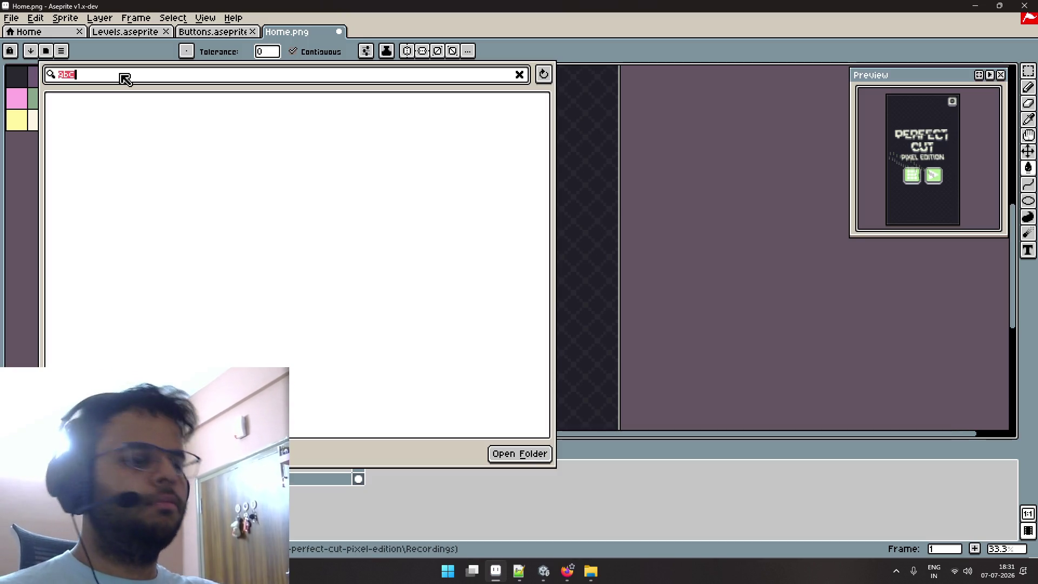
pyautogui.press('BackSpace')
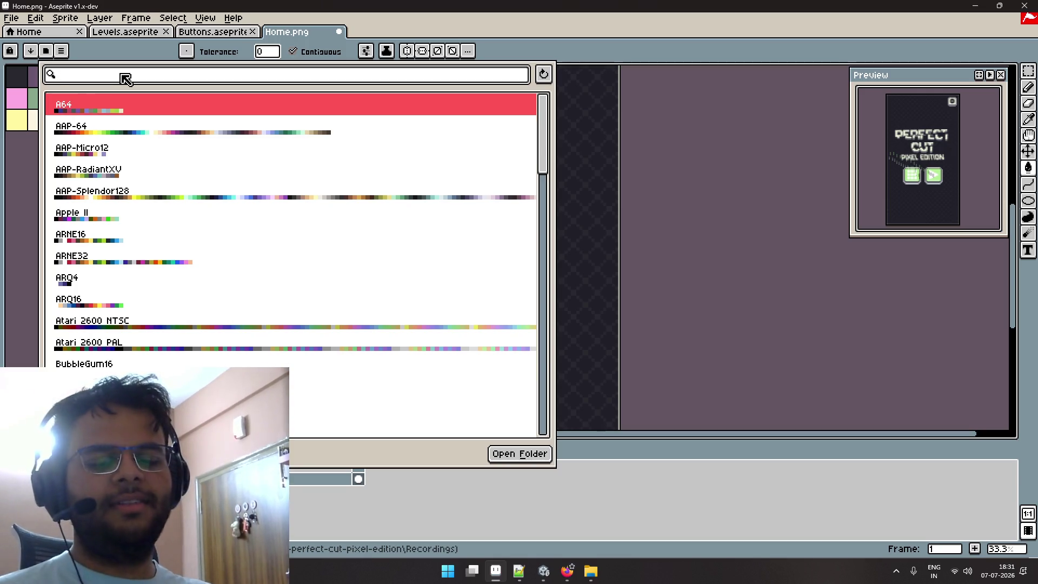
pyautogui.write('gbc')
pyautogui.press('BackSpace')
pyautogui.press('BackSpace')
pyautogui.press('BackSpace')
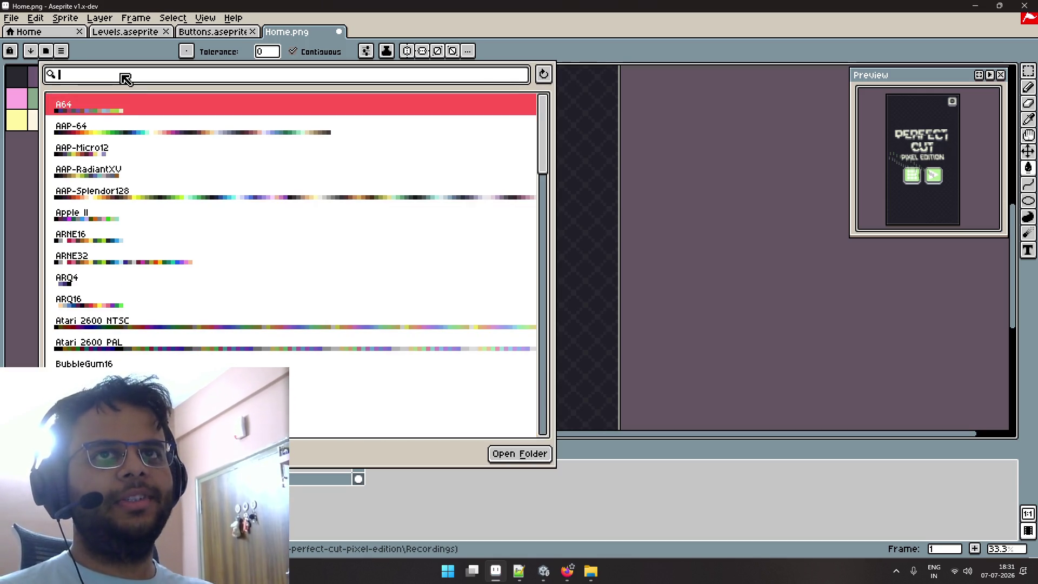
pyautogui.scroll(-5, 171, 151)
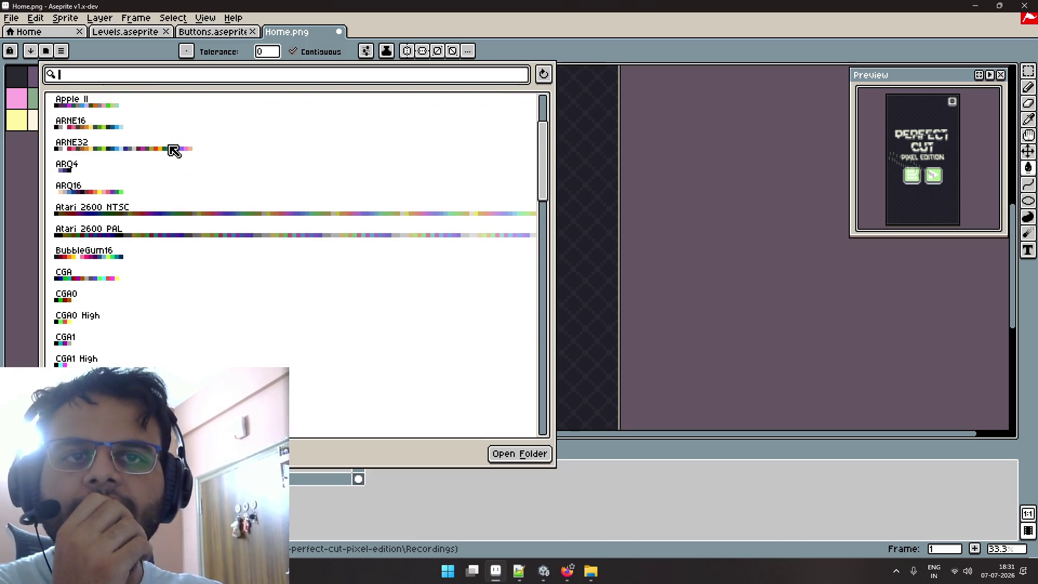
pyautogui.scroll(-10, 173, 151)
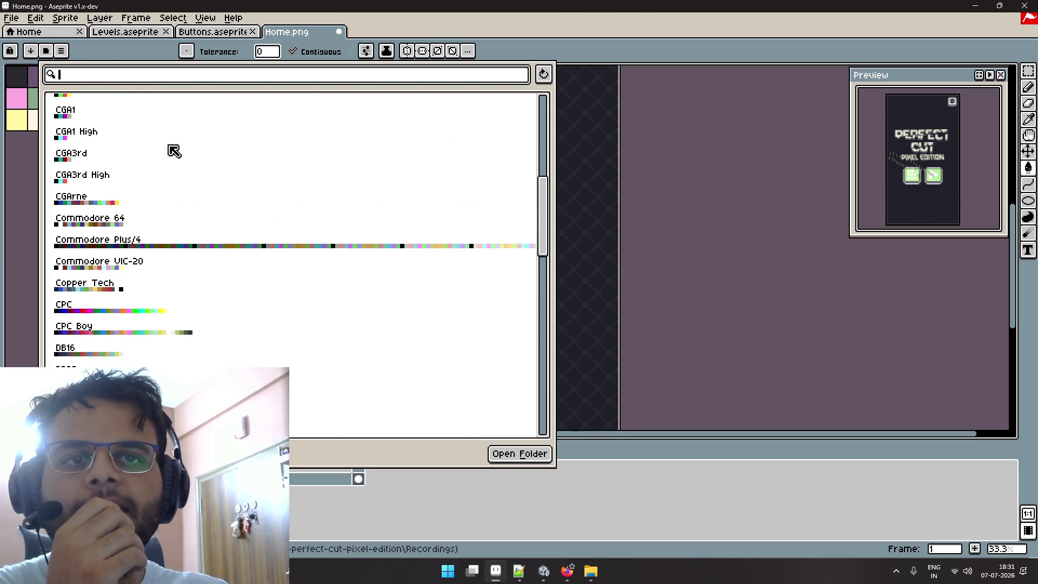
pyautogui.scroll(-5, 173, 151)
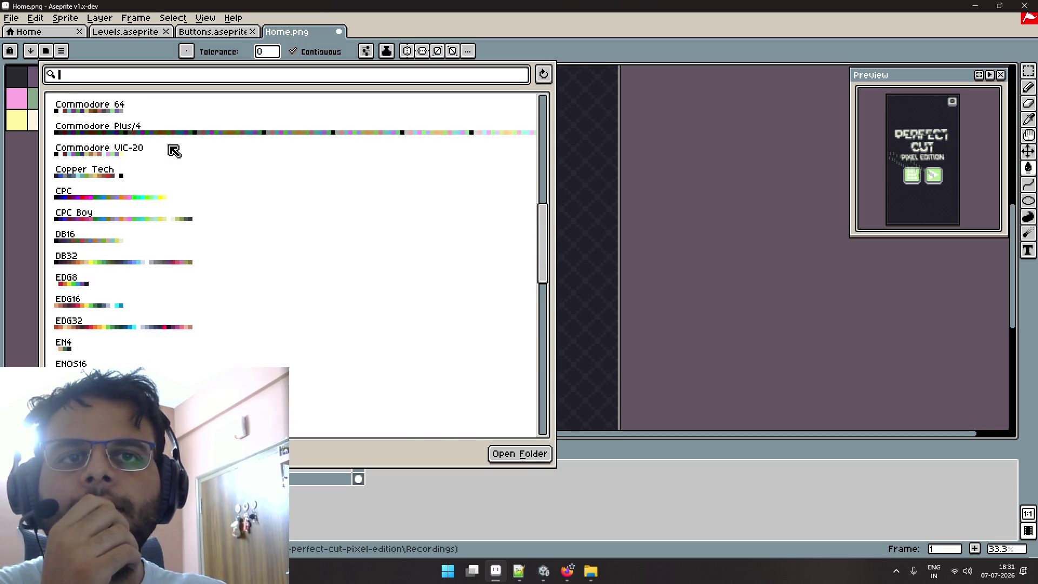
pyautogui.scroll(-5, 173, 151)
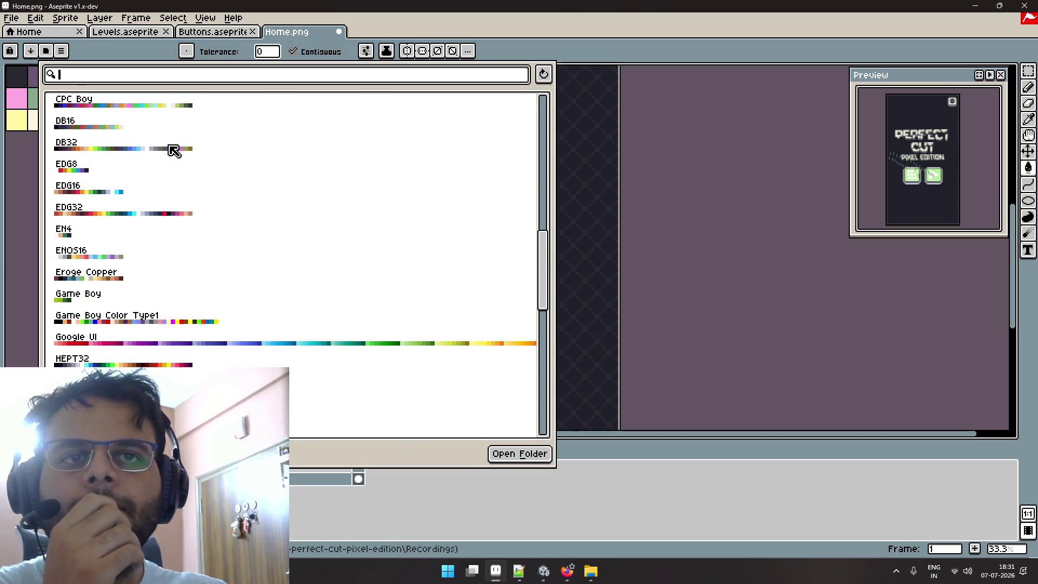
pyautogui.scroll(-4, 173, 150)
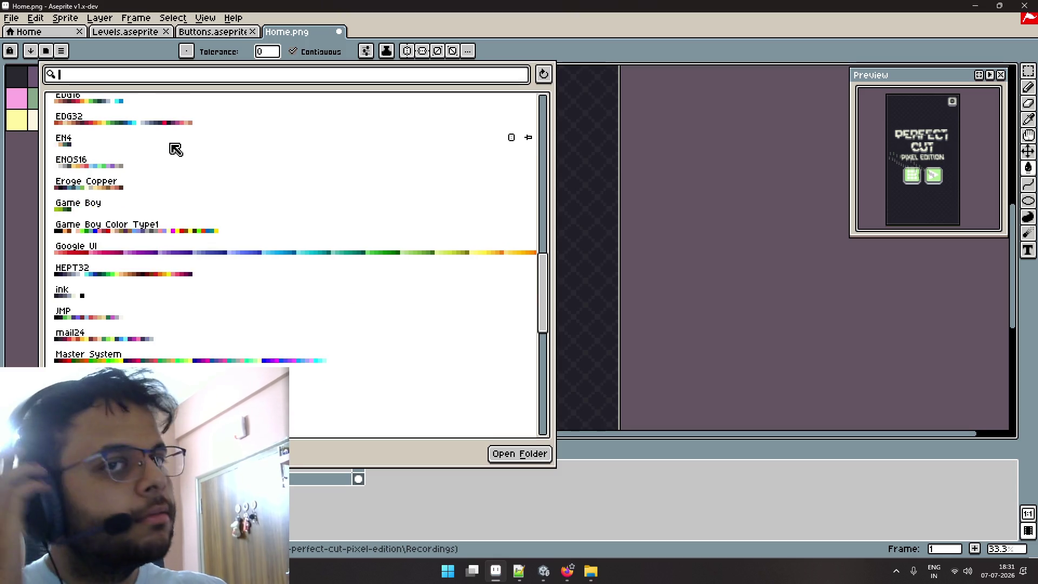
pyautogui.scroll(-1, 175, 149)
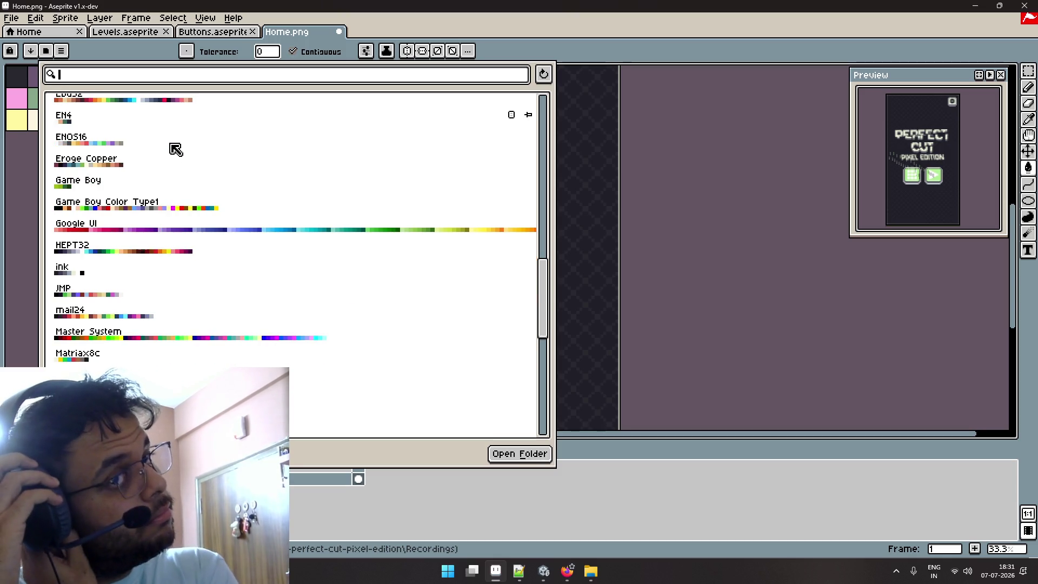
pyautogui.scroll(-6, 175, 150)
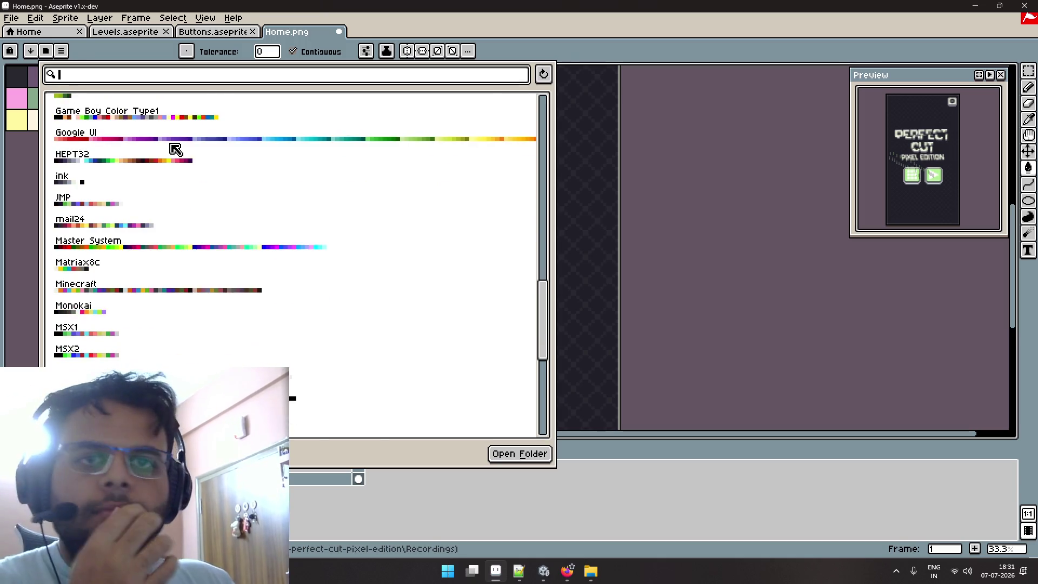
pyautogui.scroll(-9, 176, 150)
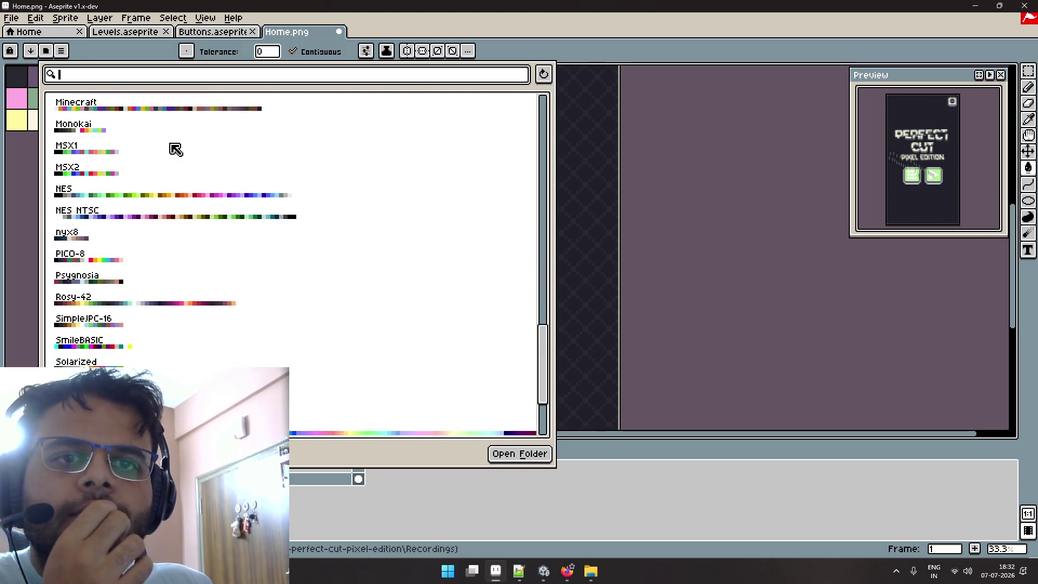
pyautogui.scroll(-3, 176, 150)
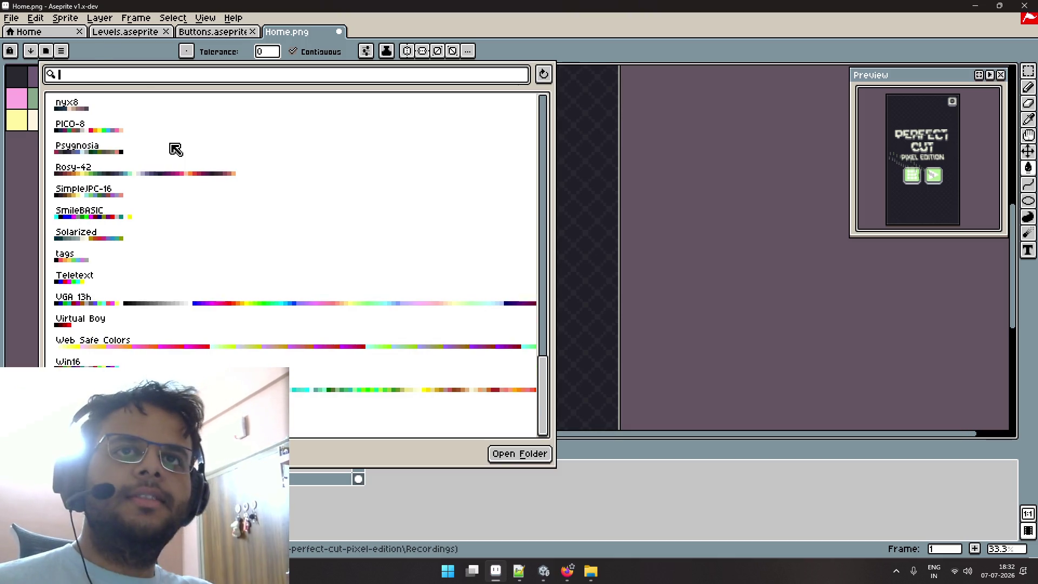
# Search presets for 'GBA', then close the popup without loading and switch to the browser.
pyautogui.write('GBA')
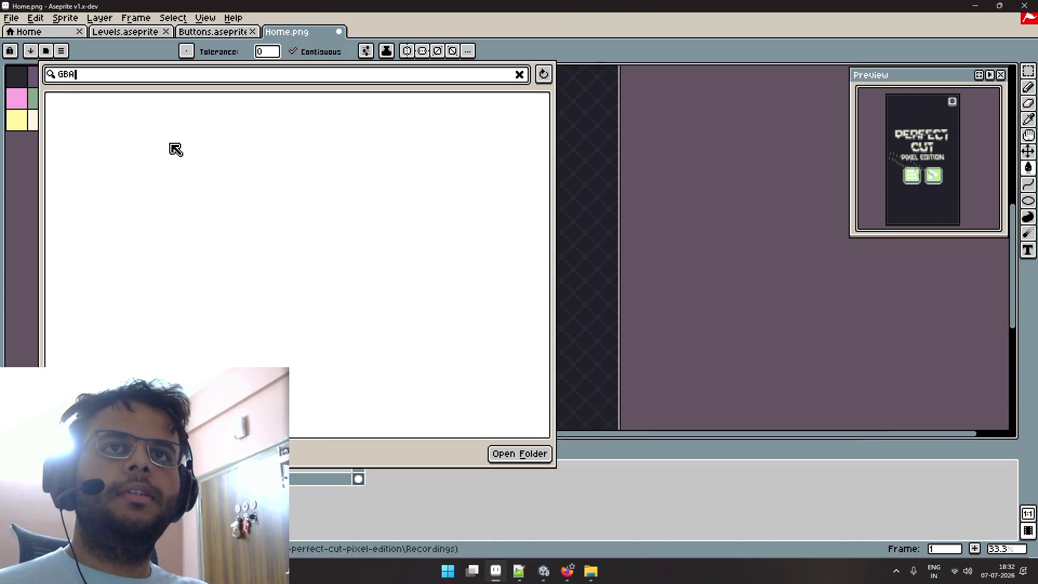
pyautogui.press('BackSpace')
pyautogui.press('BackSpace')
pyautogui.press('BackSpace')
pyautogui.press('Escape')
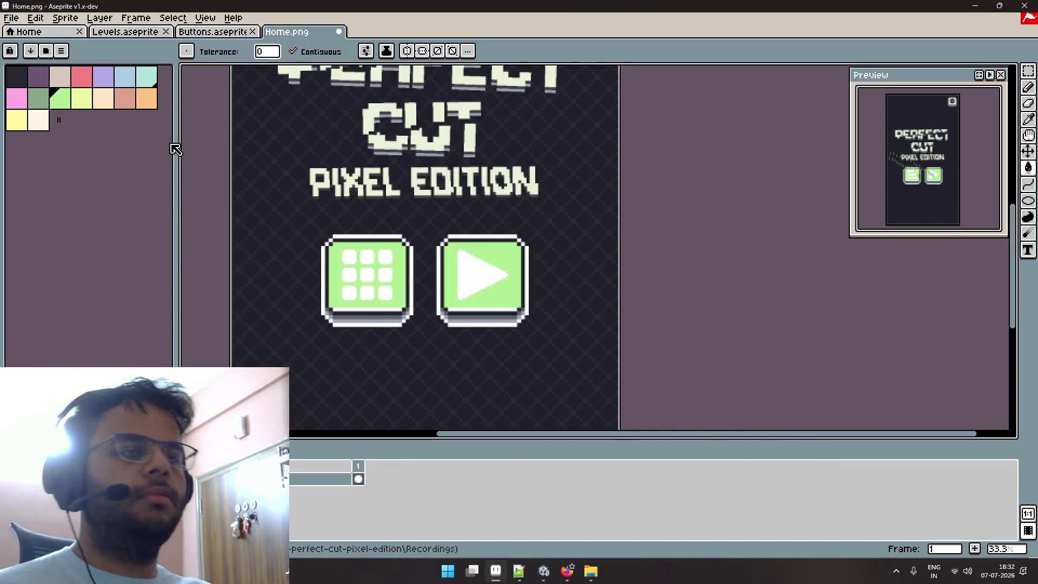
pyautogui.hotkey('alt', 'Tab')
# Search Google for 'gba color palette'.
pyautogui.tripleClick(221, 75)
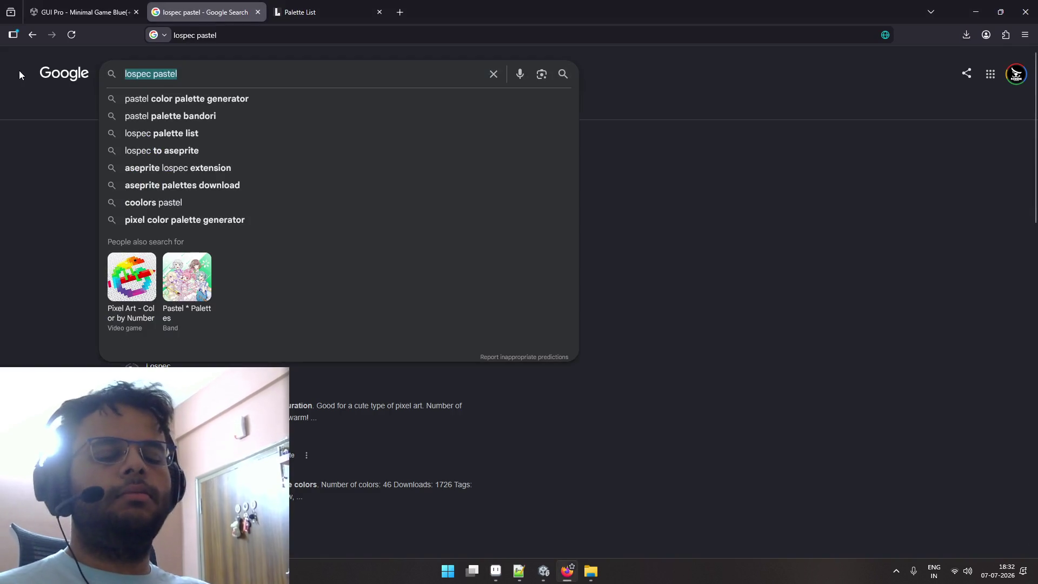
pyautogui.write('GBA color')
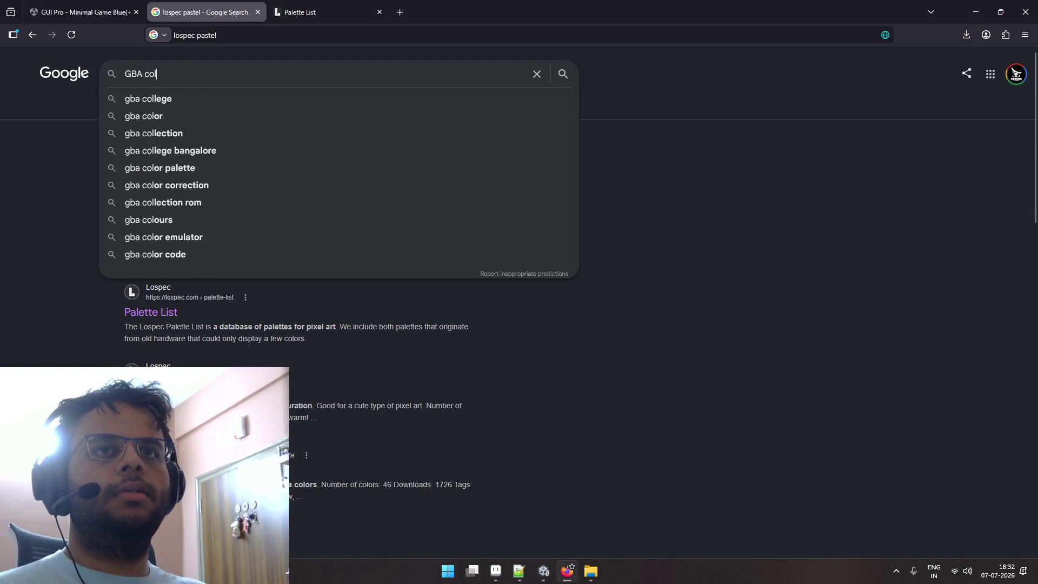
pyautogui.press('Down')
pyautogui.press('Return')
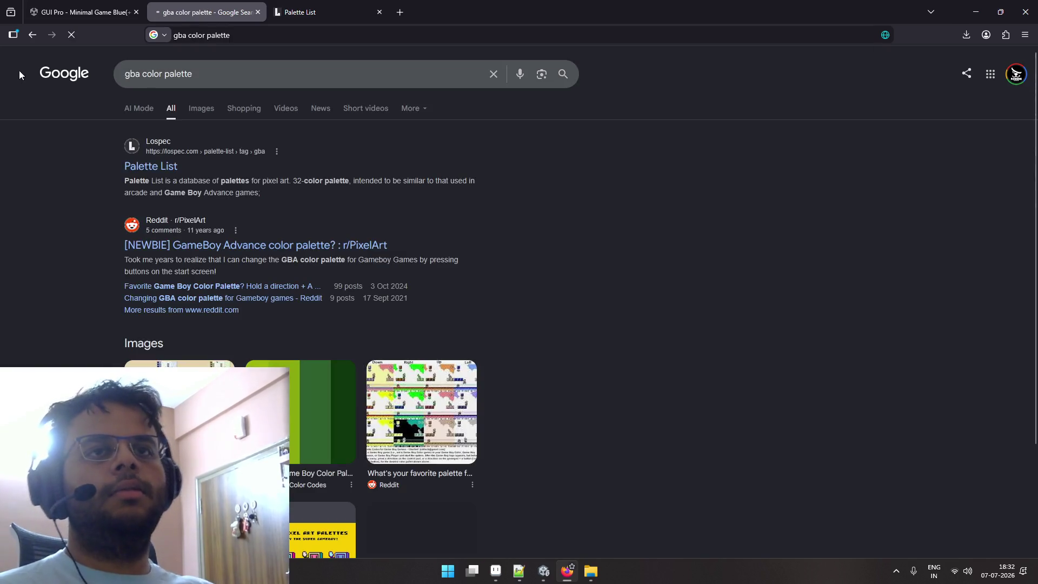
# Browse the Lospec Palette List result in a new tab, then close that tab.
pyautogui.middleClick(143, 167)
pyautogui.click(353, 16)
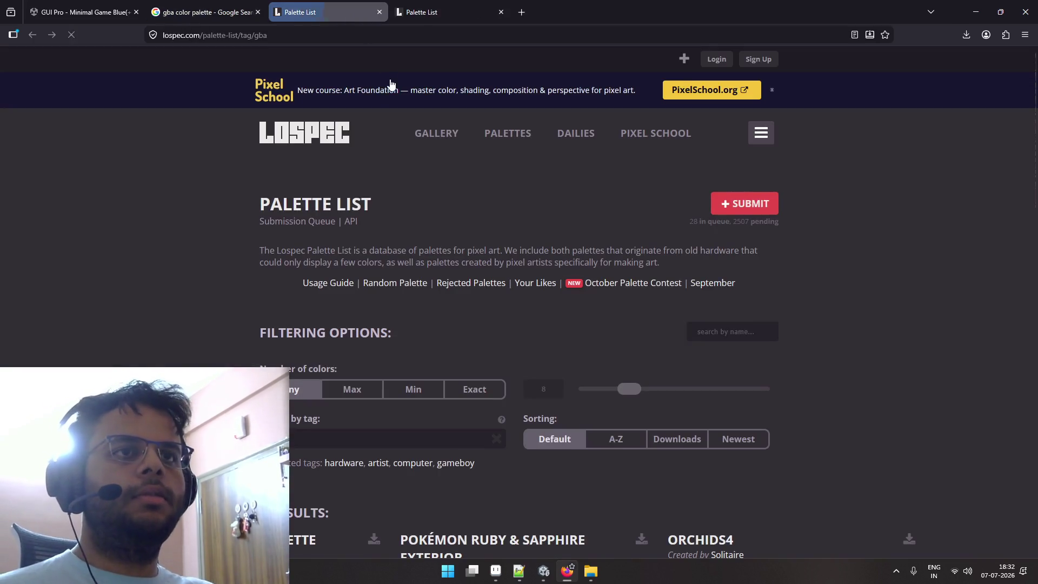
pyautogui.scroll(-5, 300, 153)
pyautogui.scroll(-1, 293, 151)
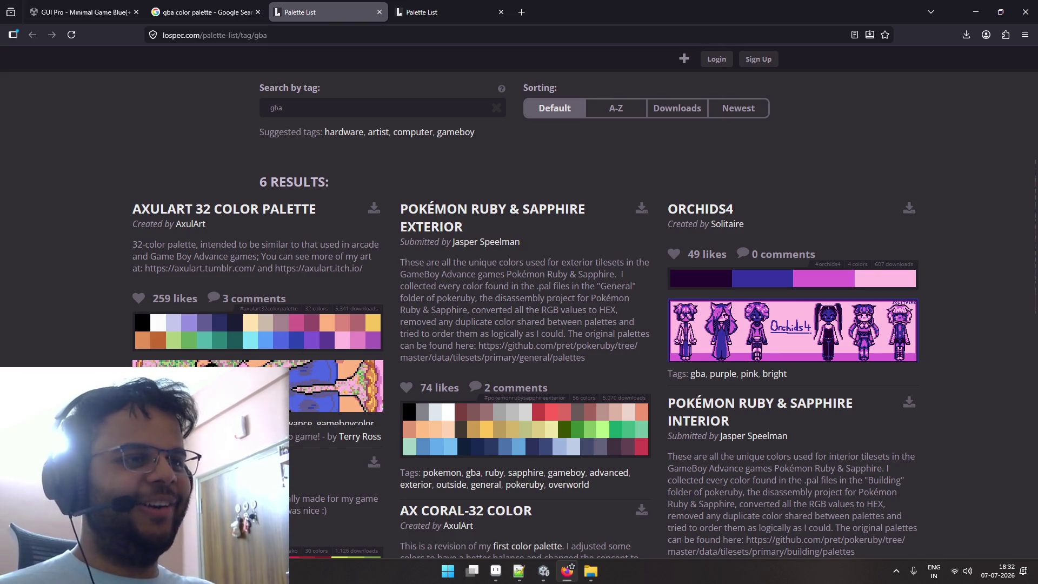
pyautogui.scroll(-2, 303, 387)
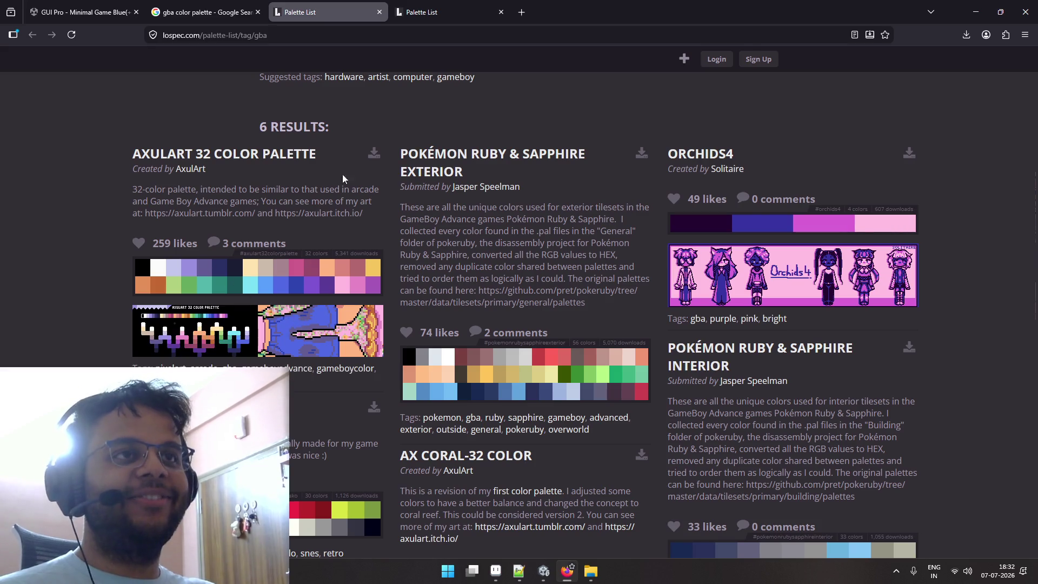
pyautogui.scroll(4, 311, 161)
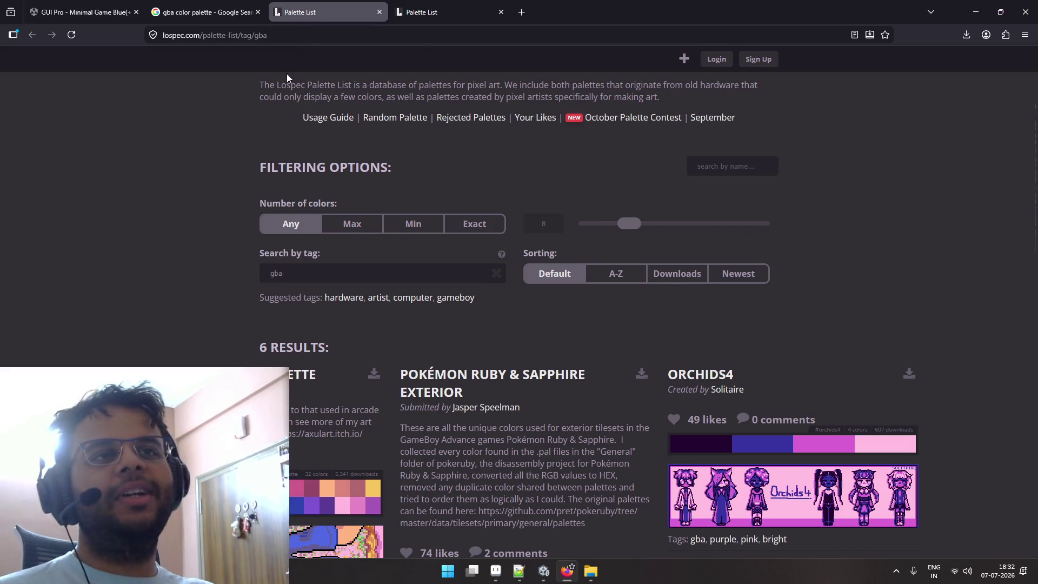
pyautogui.scroll(2, 336, 148)
pyautogui.hotkey('ctrl', 'w')
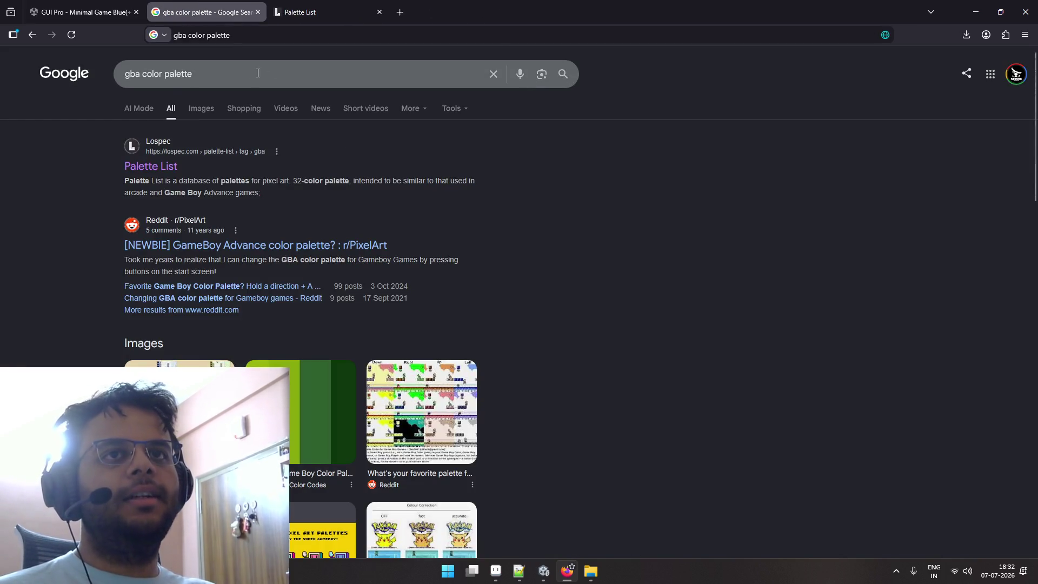
# Search Google for 'game boy color palette', correcting typos in the query.
pyautogui.tripleClick(258, 73)
pyautogui.write('game b')
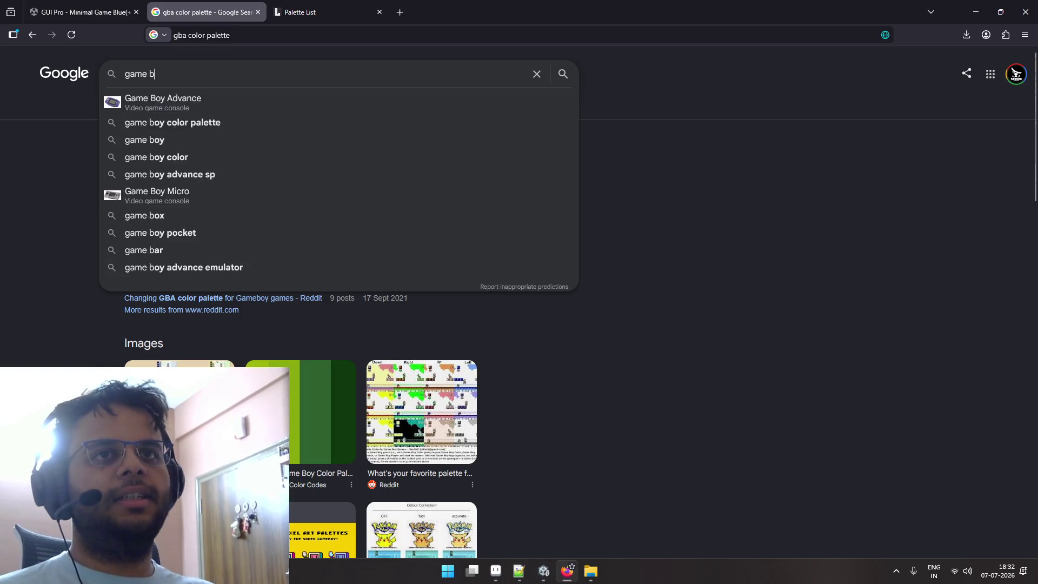
pyautogui.press('BackSpace')
pyautogui.press('BackSpace')
pyautogui.write('boy coilor')
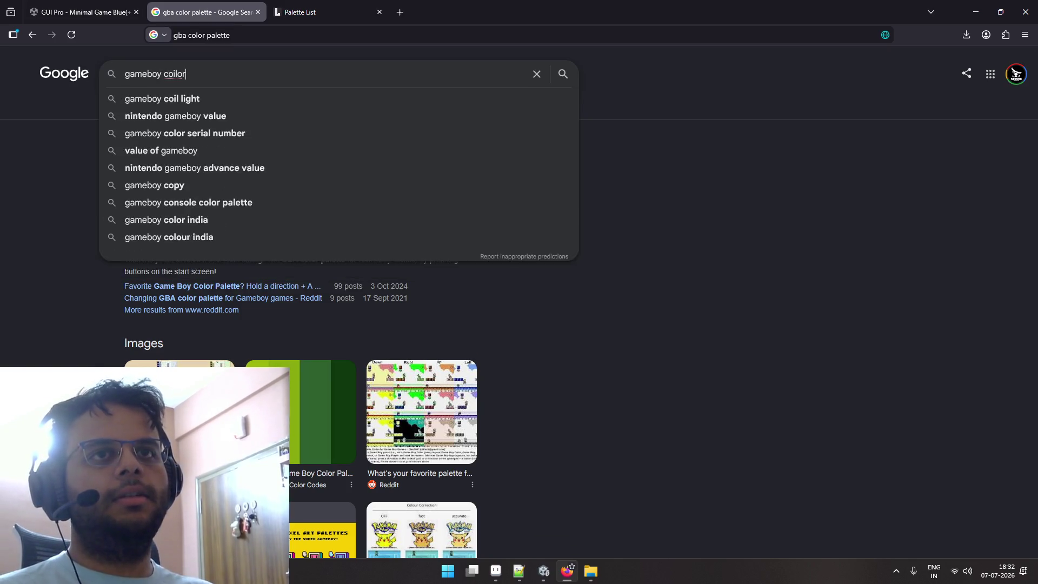
pyautogui.press('BackSpace')
pyautogui.press('BackSpace')
pyautogui.press('BackSpace')
pyautogui.write('lor p')
pyautogui.press('BackSpace')
pyautogui.press('BackSpace')
pyautogui.press('BackSpace')
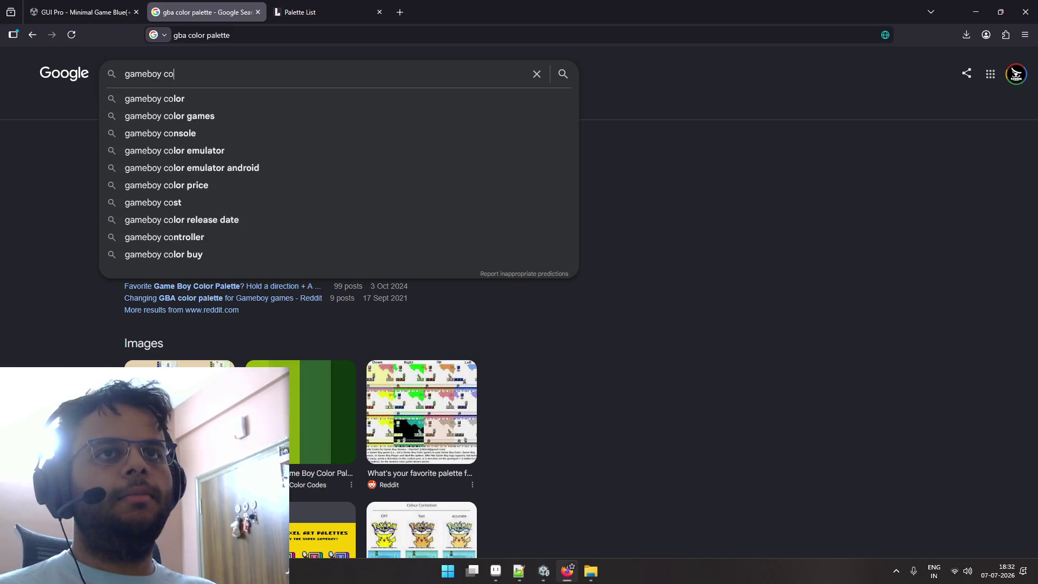
pyautogui.write('lor palette')
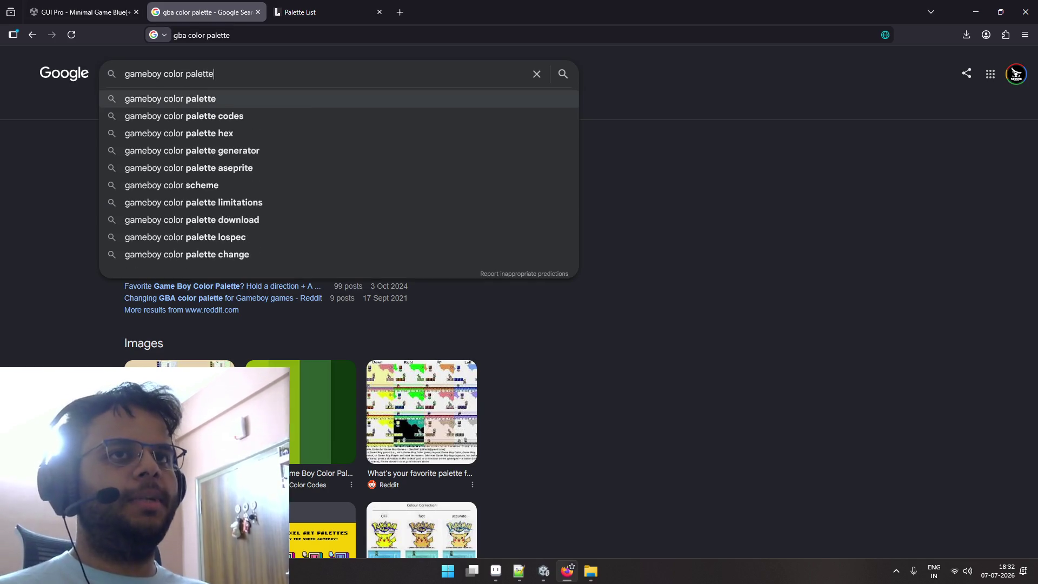
pyautogui.press('Return')
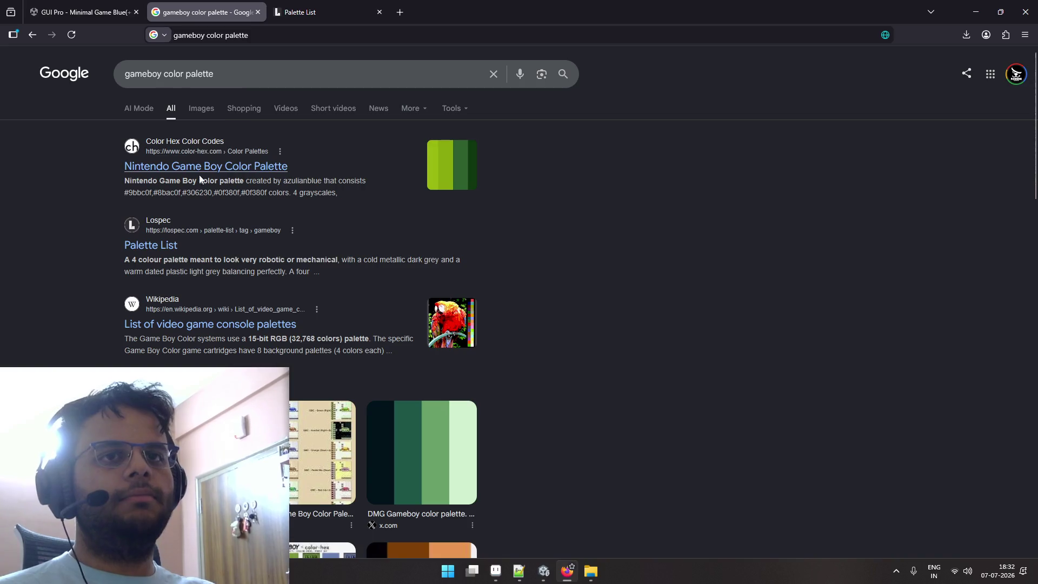
# Browse Lospec's gameboy palette list sorted by Downloads, then return to Aseprite.
pyautogui.click(246, 229)
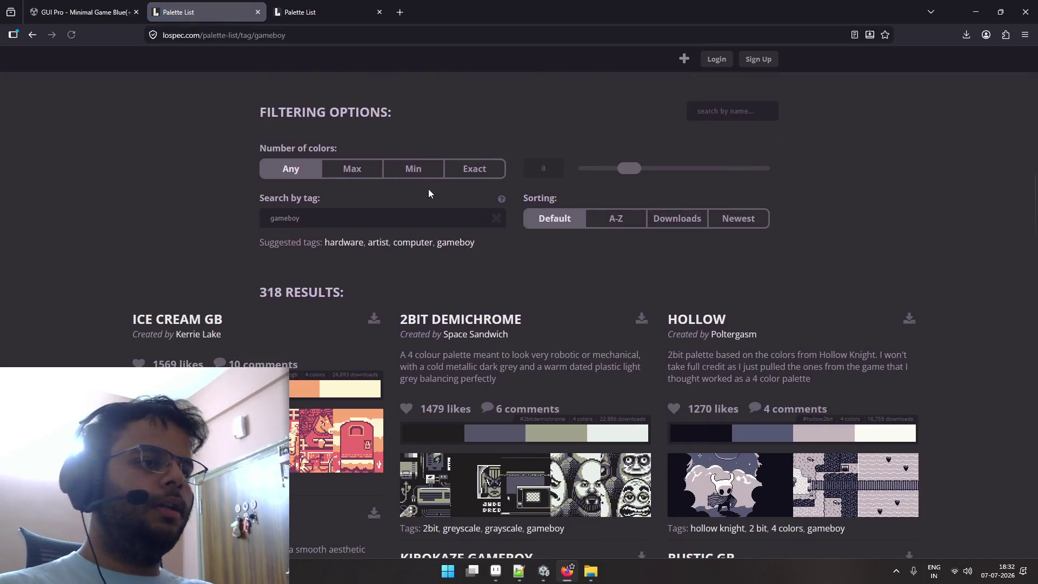
pyautogui.scroll(-2, 428, 193)
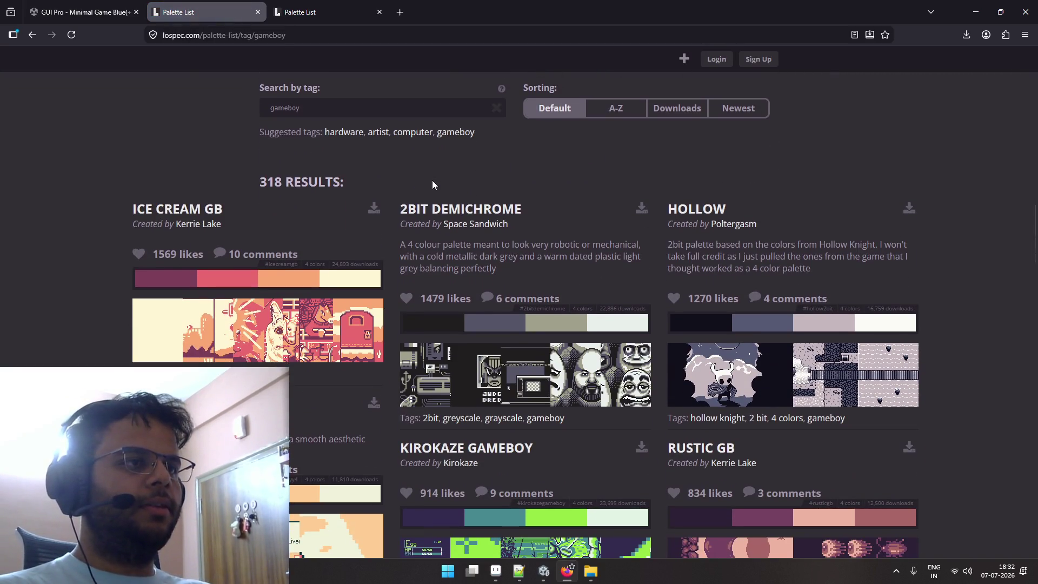
pyautogui.scroll(-2, 432, 181)
pyautogui.scroll(3, 433, 181)
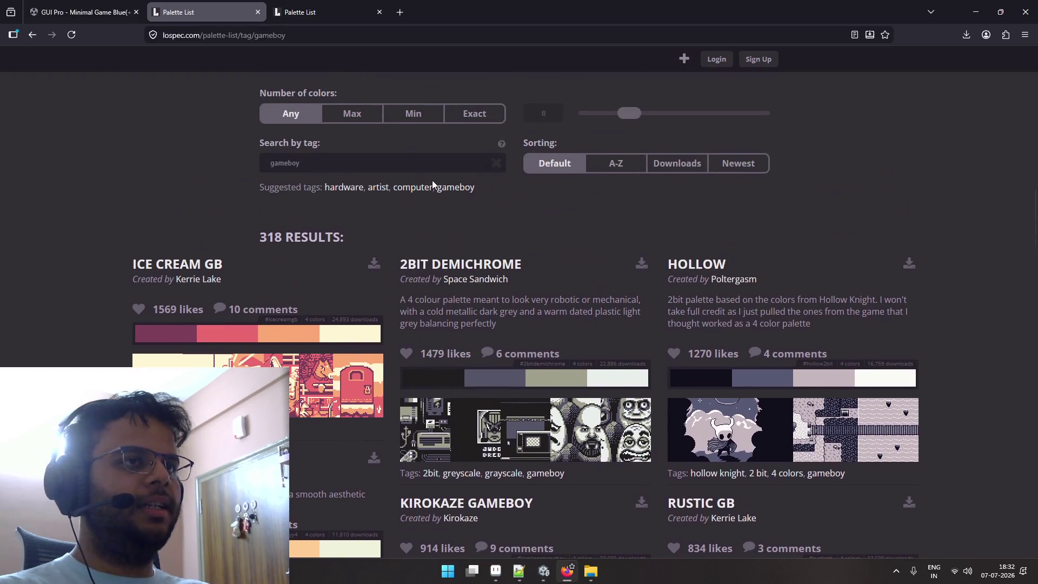
pyautogui.scroll(-7, 453, 174)
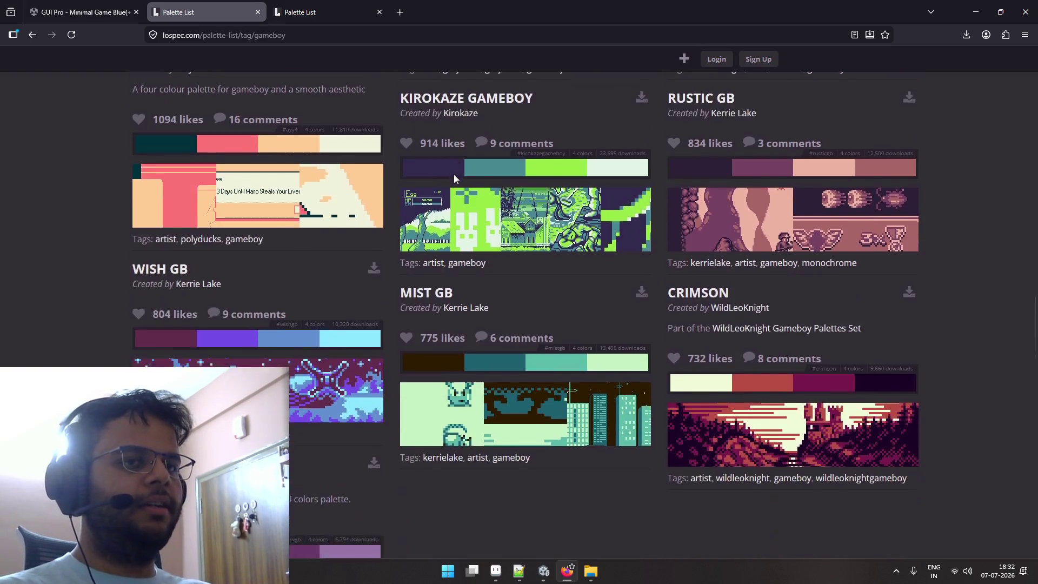
pyautogui.scroll(-3, 453, 174)
pyautogui.scroll(6, 453, 174)
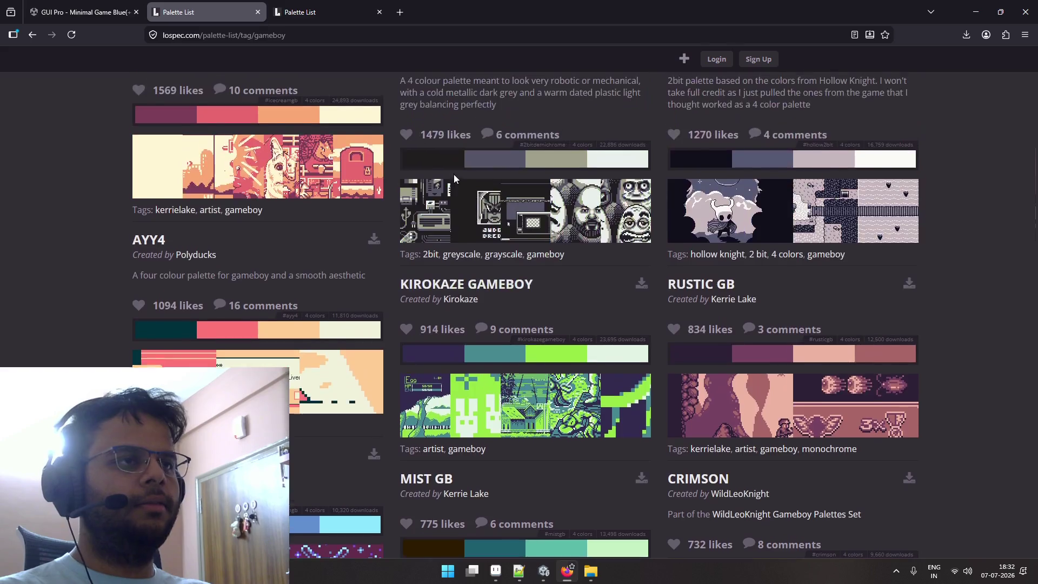
pyautogui.scroll(6, 453, 174)
pyautogui.click(660, 269)
pyautogui.scroll(-4, 531, 246)
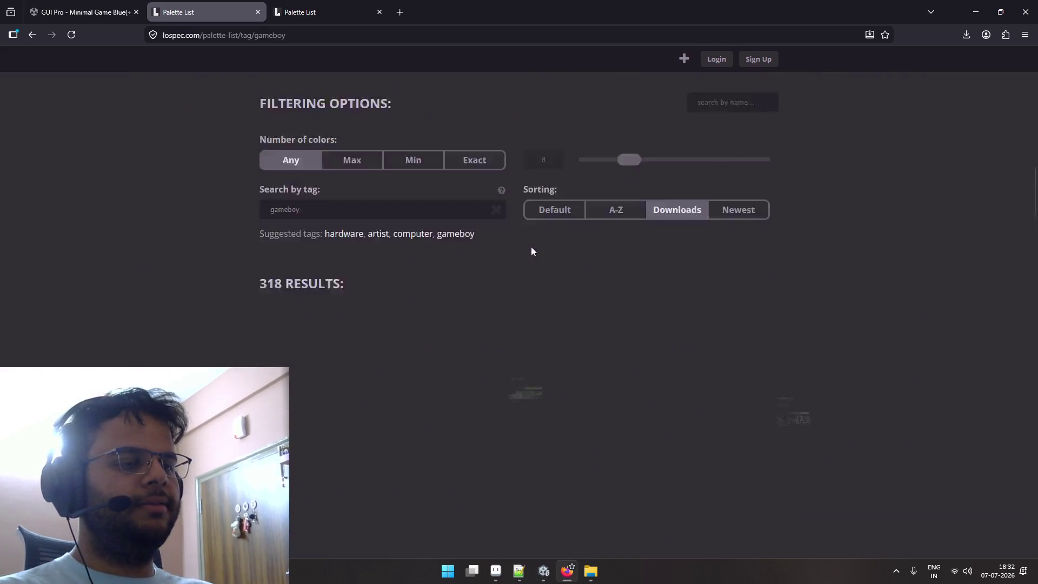
pyautogui.scroll(-1, 248, 179)
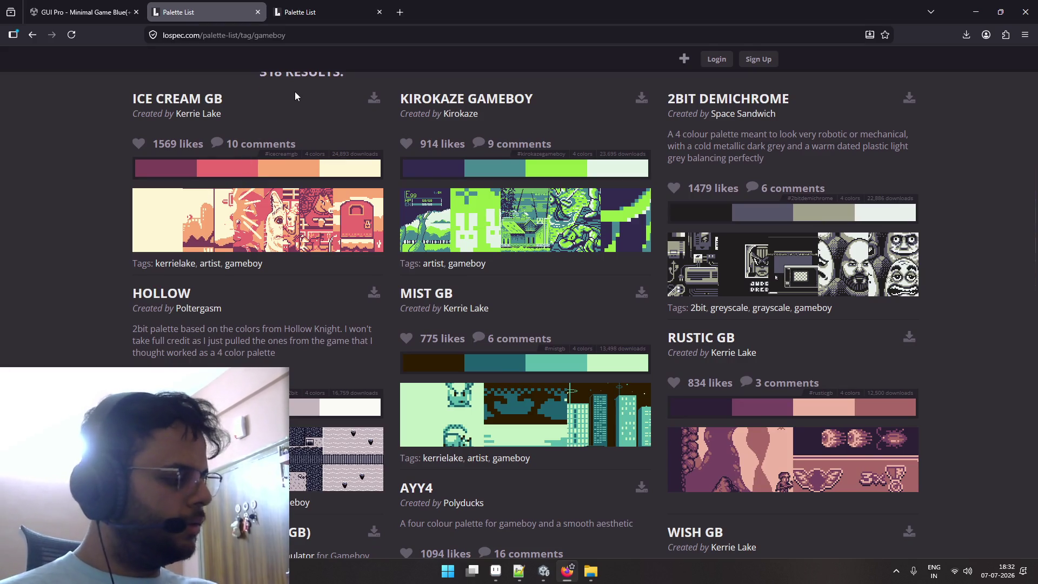
pyautogui.hotkey('alt', 'Tab')
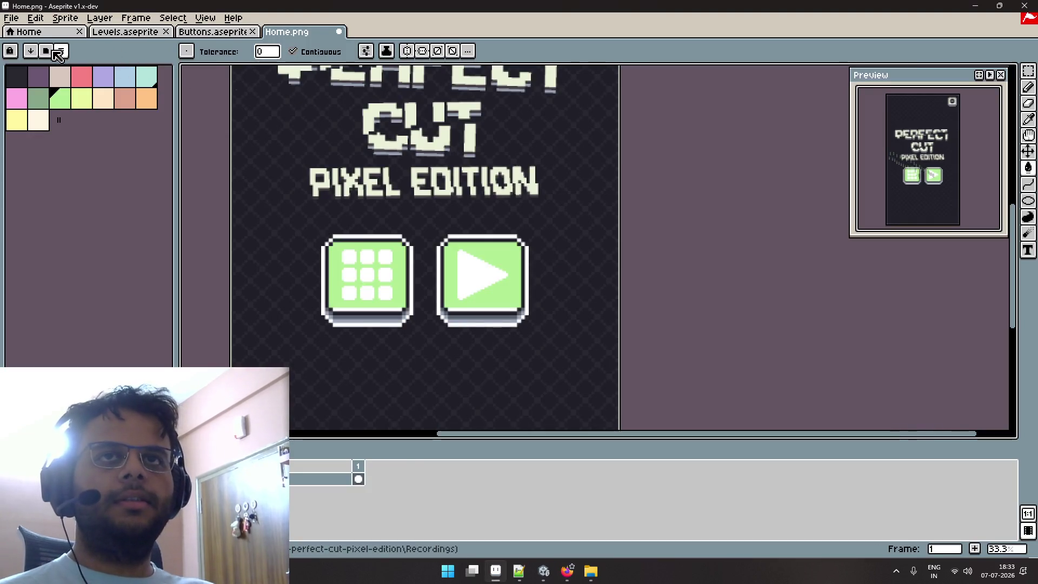
# Search presets for 'game', try Game Boy, and load the Game Boy Color Type1 palette.
pyautogui.click(58, 52)
pyautogui.write('game')
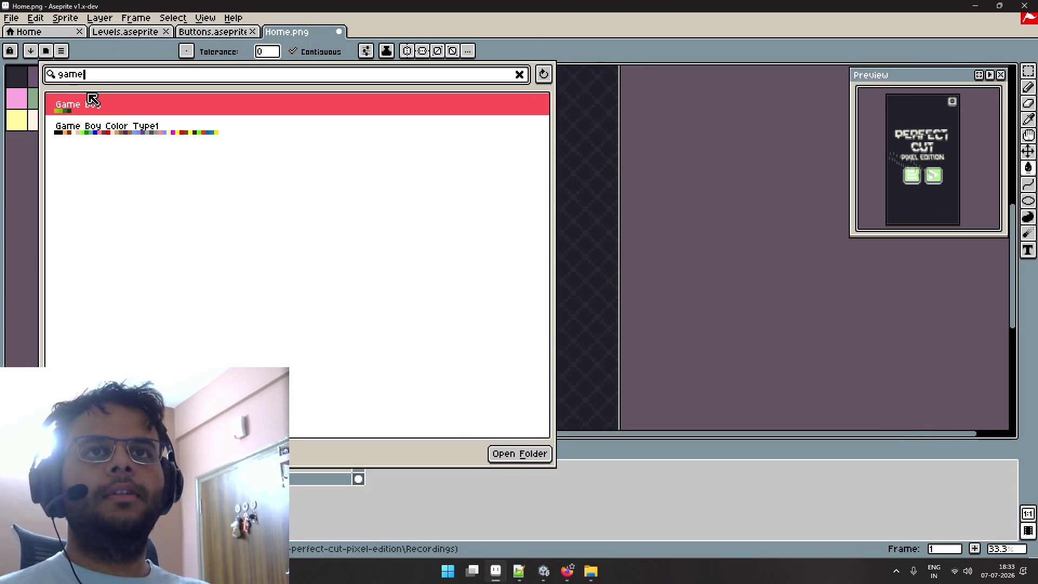
pyautogui.click(159, 108)
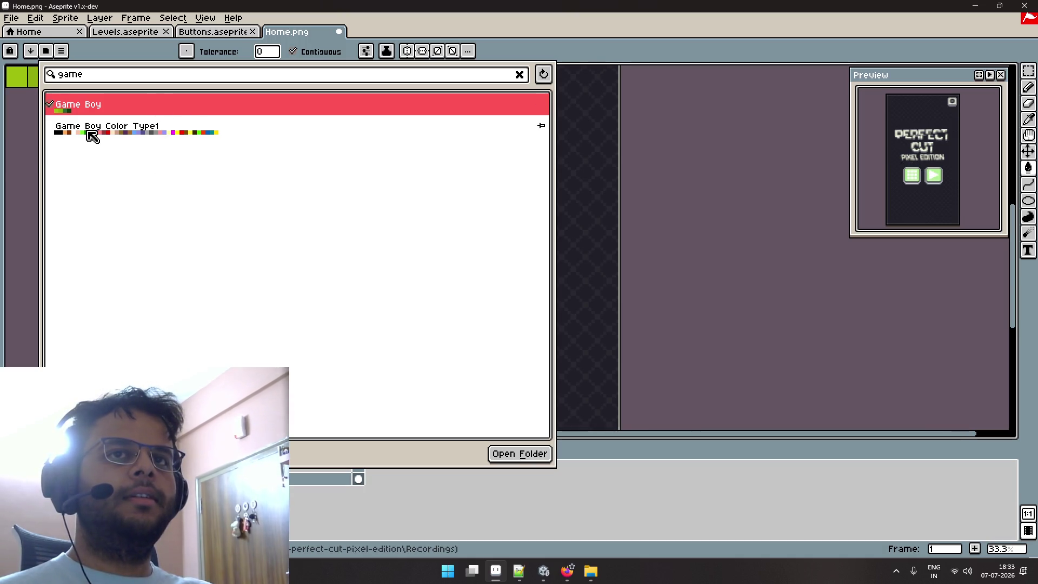
pyautogui.click(92, 136)
pyautogui.click(30, 216)
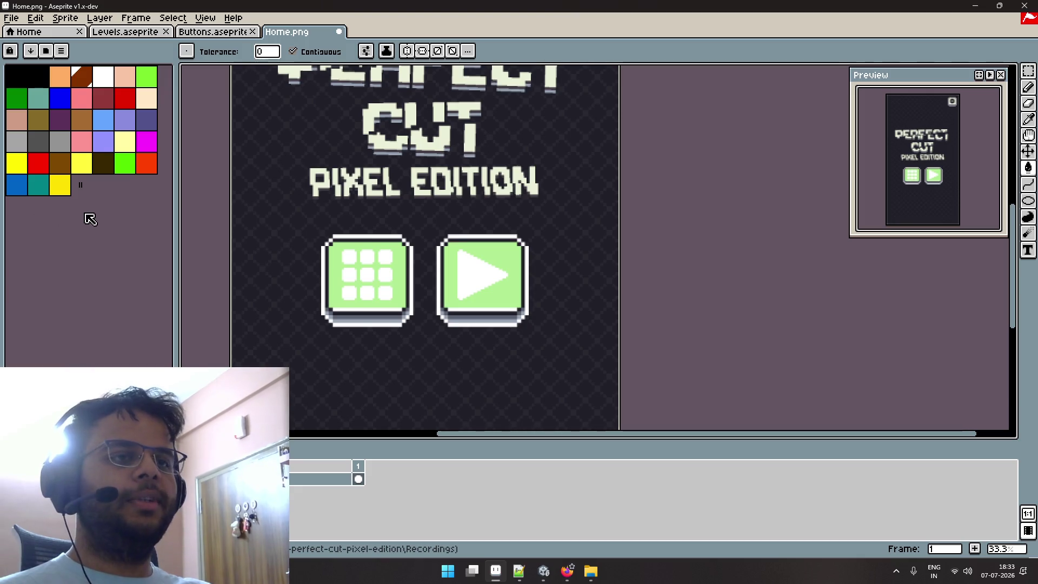
# Paint-bucket the play and level-select button faces with the dark green swatch.
pyautogui.click(16, 97)
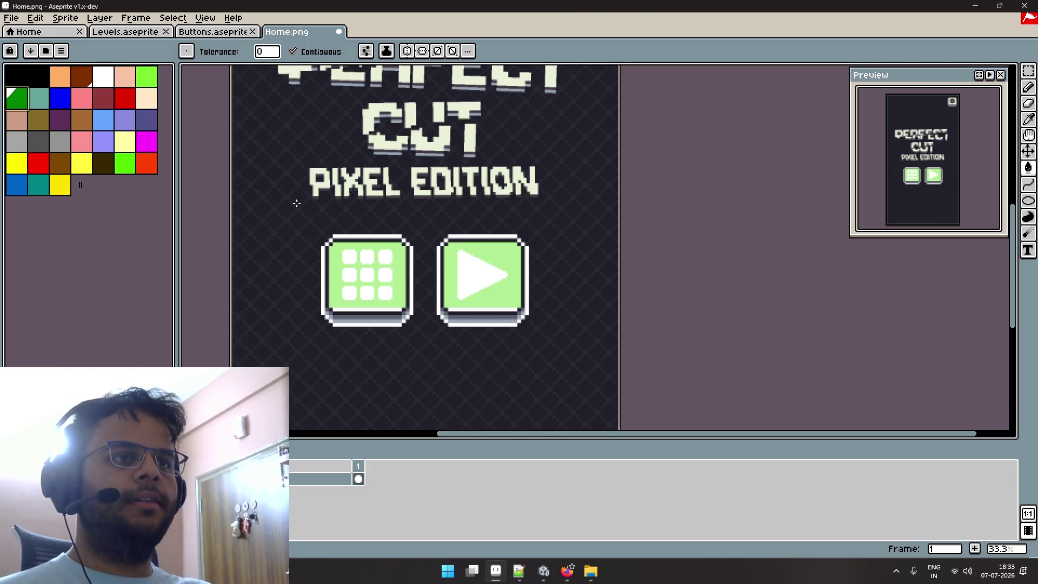
pyautogui.click(500, 252)
pyautogui.click(383, 293)
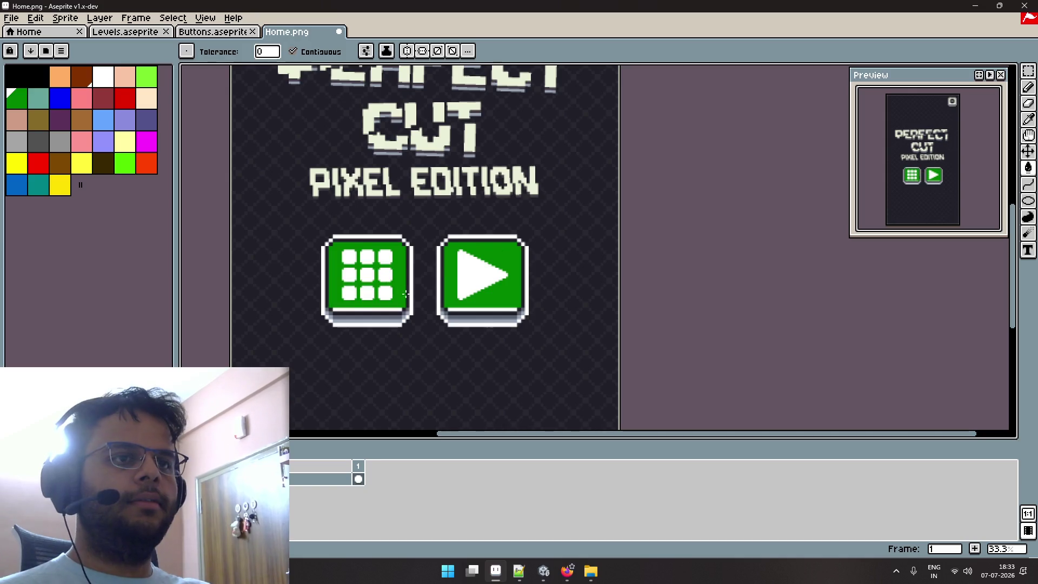
pyautogui.scroll(-2, 420, 258)
pyautogui.scroll(1, 434, 210)
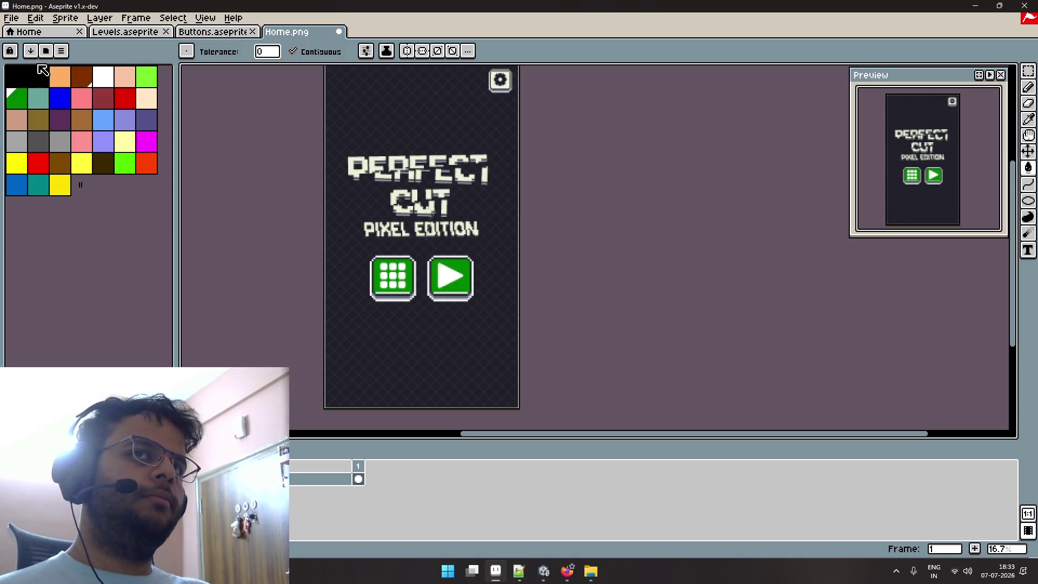
pyautogui.click(60, 52)
pyautogui.click(61, 53)
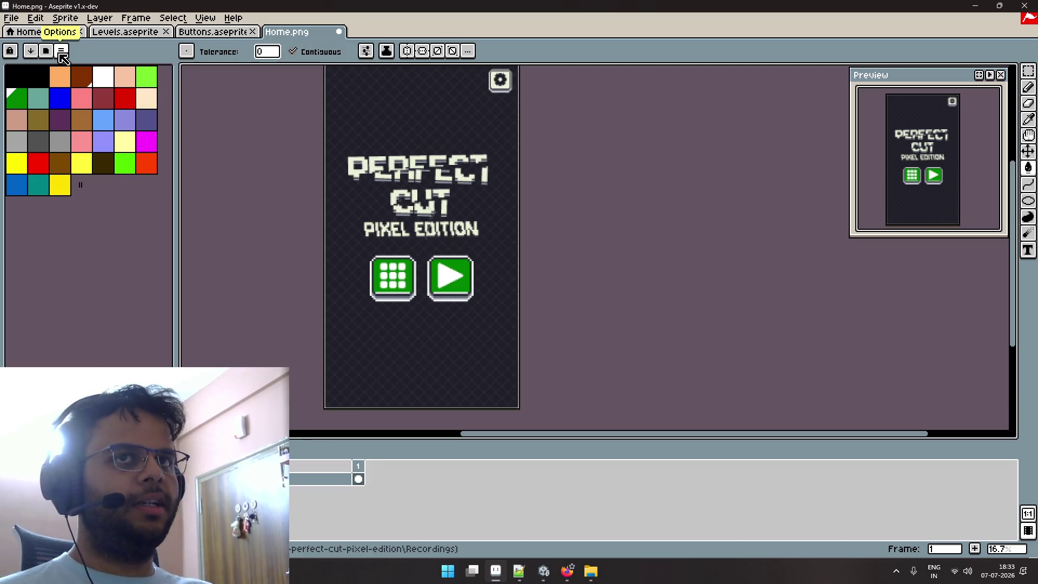
pyautogui.click(61, 53)
pyautogui.moveTo(75, 98)
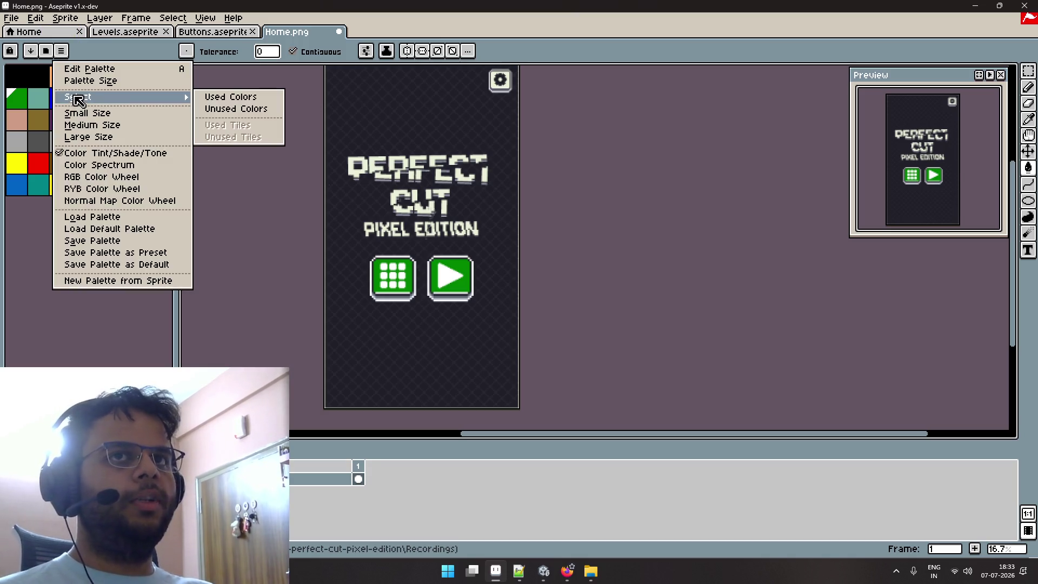
pyautogui.click(34, 222)
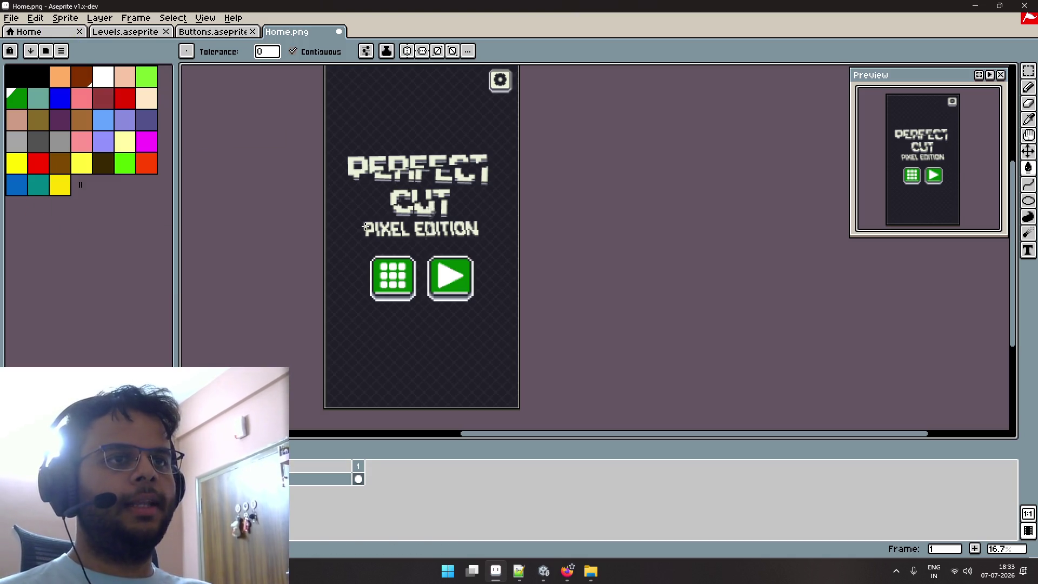
pyautogui.scroll(3, 376, 186)
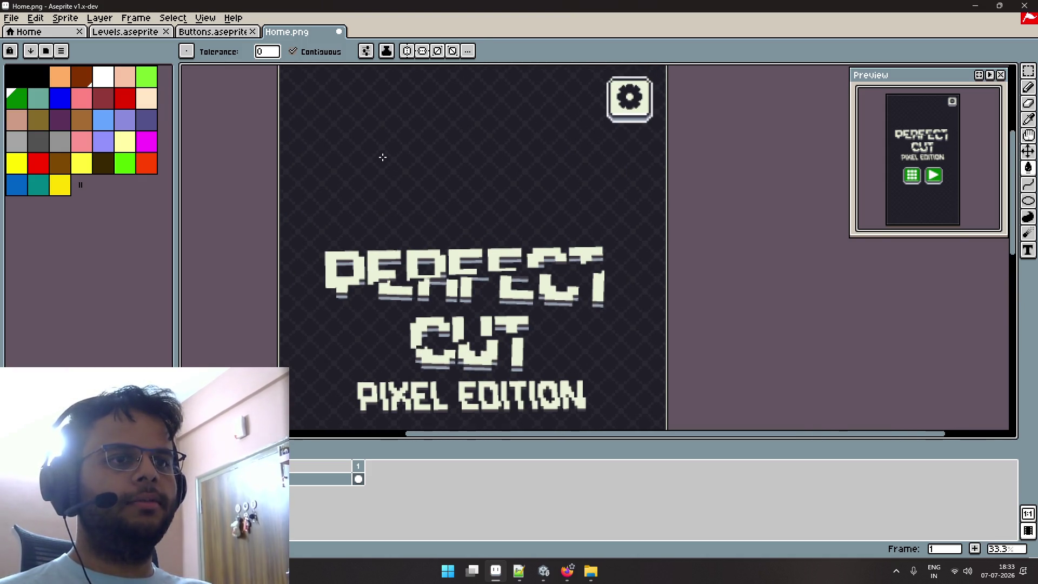
pyautogui.scroll(-2, 383, 157)
pyautogui.scroll(2, 400, 140)
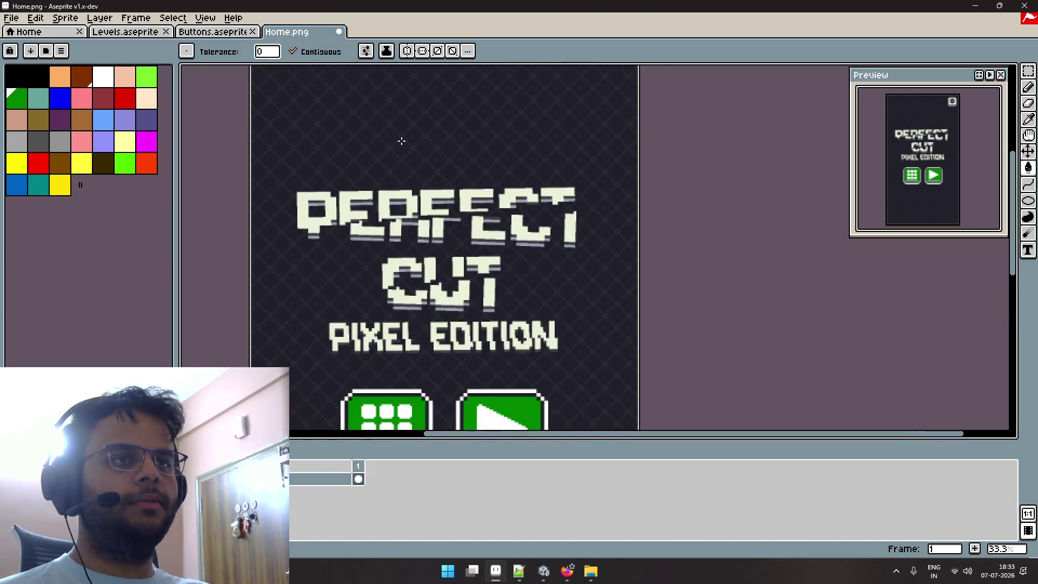
pyautogui.scroll(2, 401, 140)
pyautogui.moveTo(401, 141); pyautogui.dragTo(411, 177)
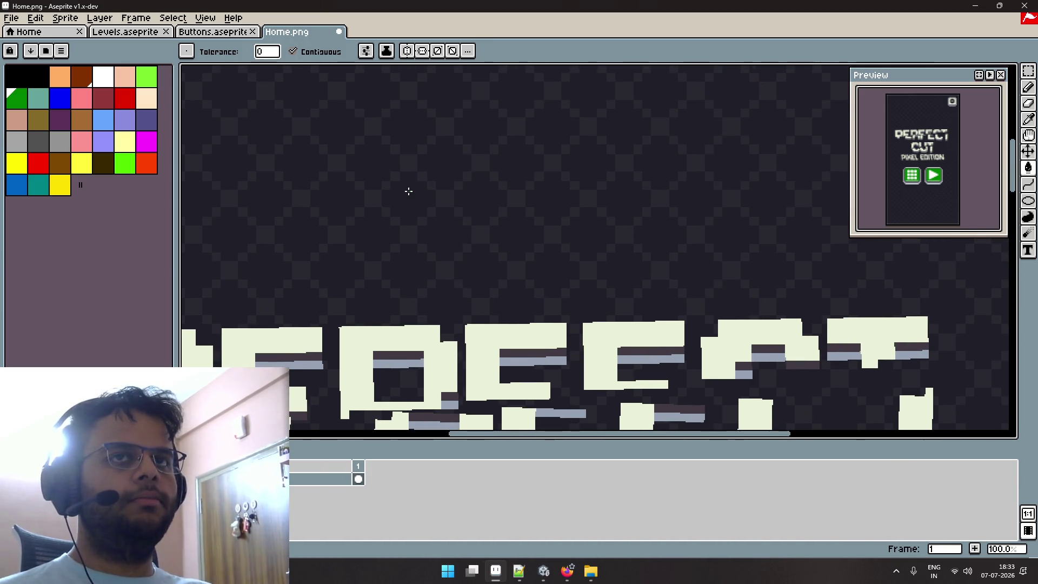
pyautogui.click(113, 82)
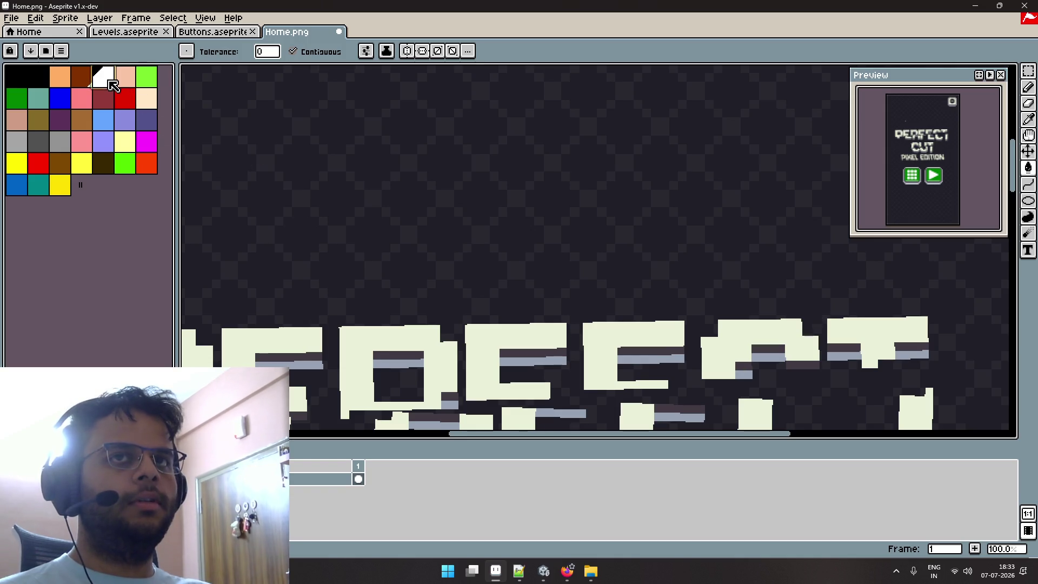
# With Contiguous unchecked, bucket-fill both checker colours of the background peach.
pyautogui.click(124, 80)
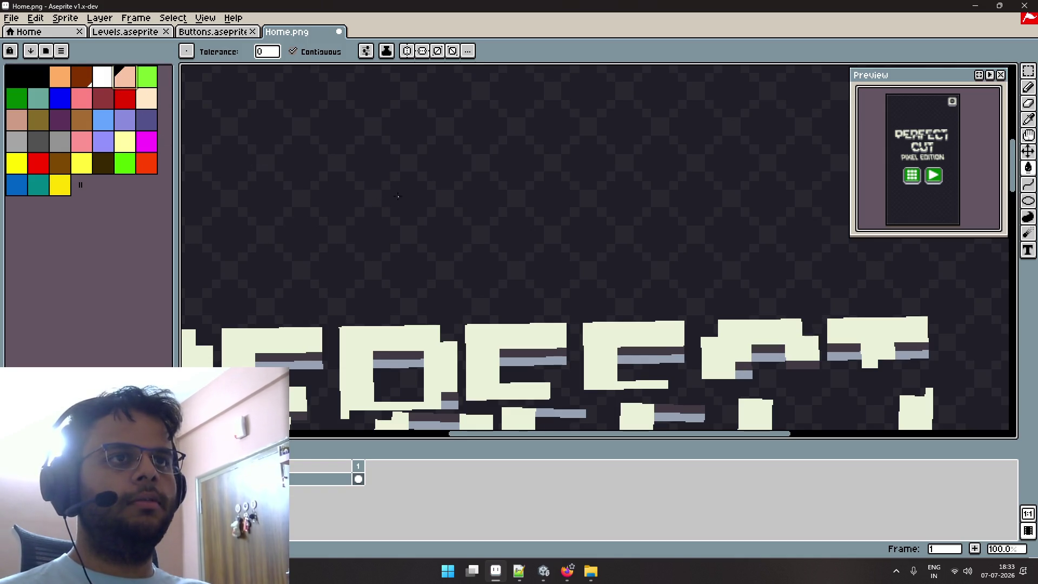
pyautogui.click(398, 195)
pyautogui.hotkey('ctrl', 'z')
pyautogui.click(318, 52)
pyautogui.click(404, 200)
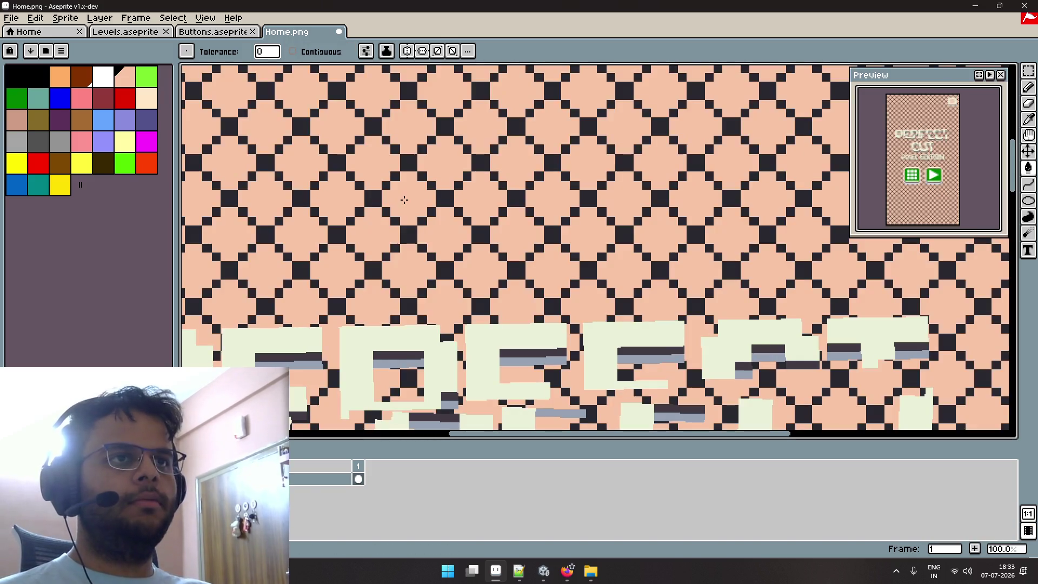
pyautogui.scroll(-4, 404, 199)
pyautogui.scroll(2, 404, 200)
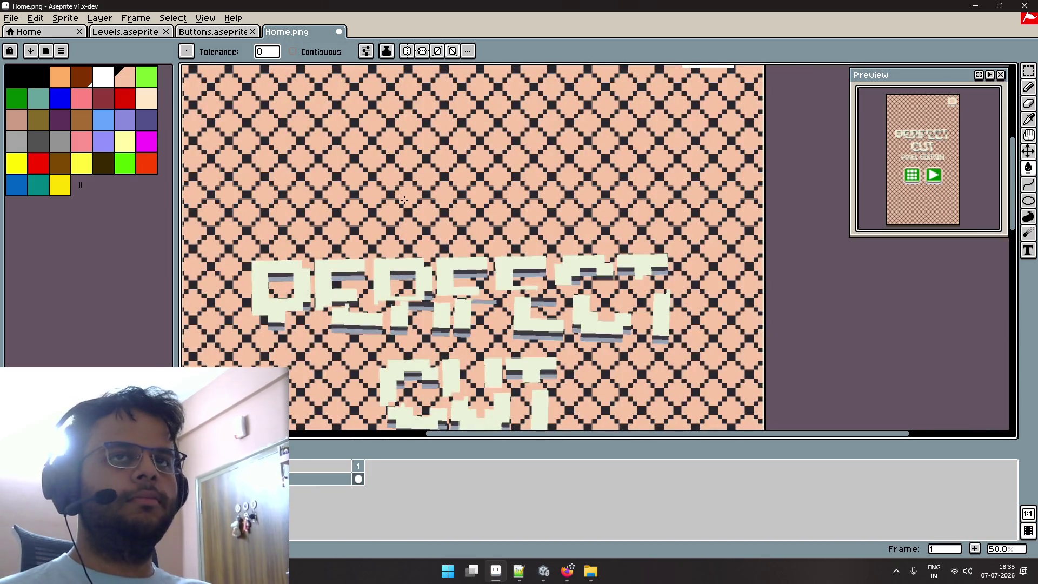
pyautogui.click(301, 142)
pyautogui.scroll(-3, 336, 151)
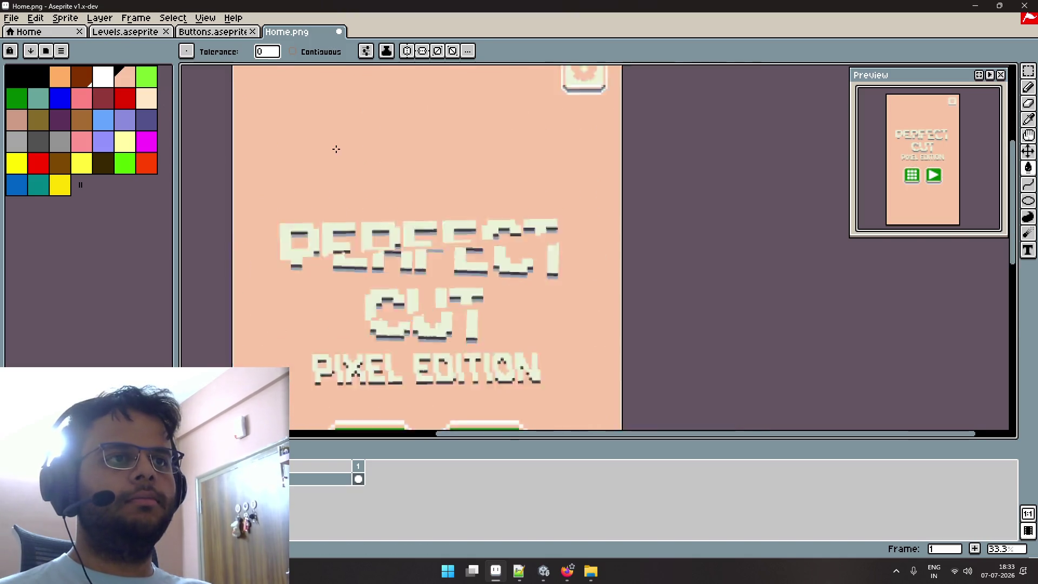
pyautogui.scroll(3, 333, 150)
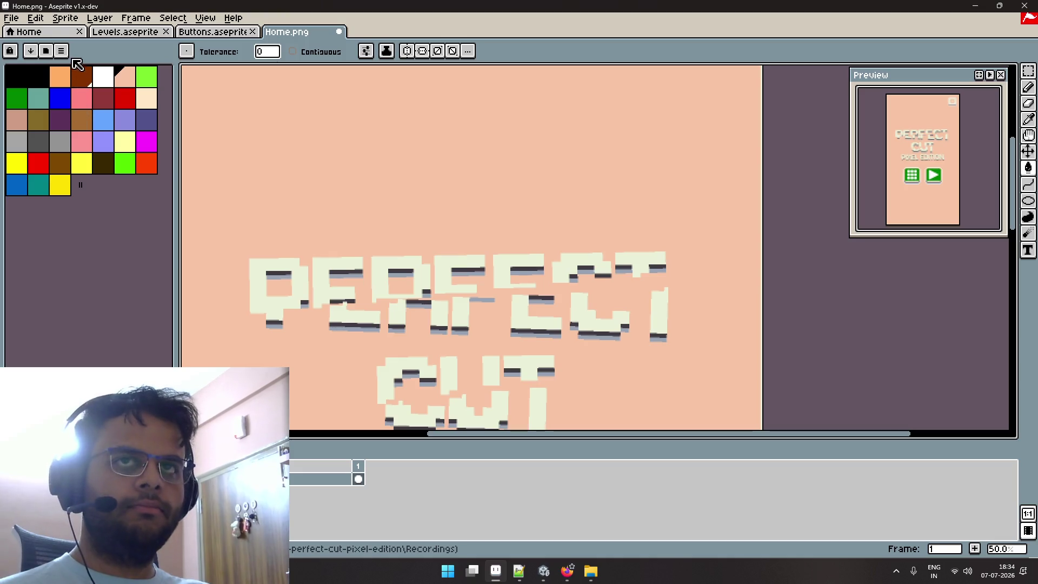
# Load the vanilla-milkshake.hex palette from the palette options.
pyautogui.click(65, 52)
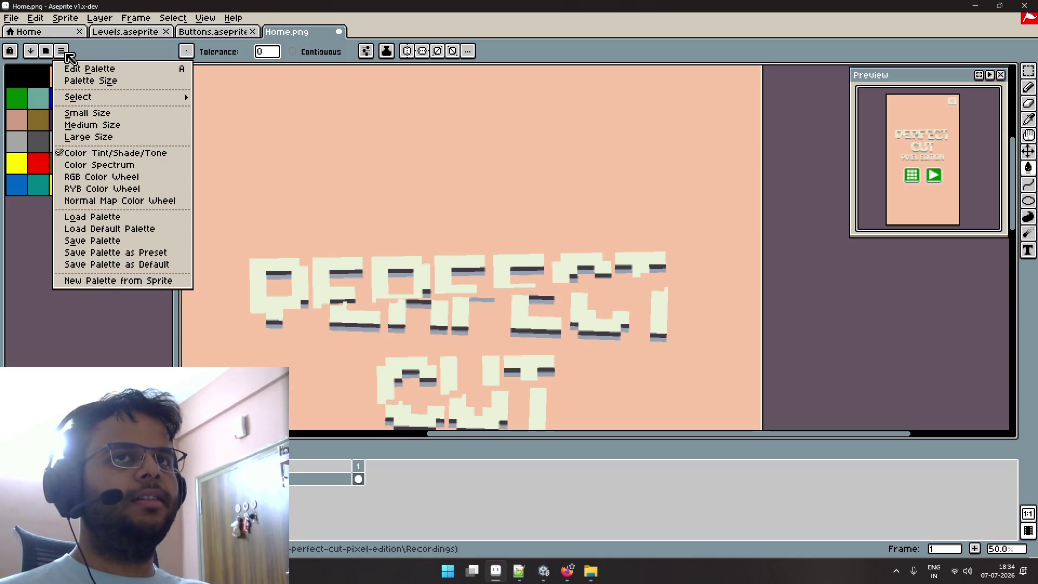
pyautogui.click(64, 52)
pyautogui.click(64, 52)
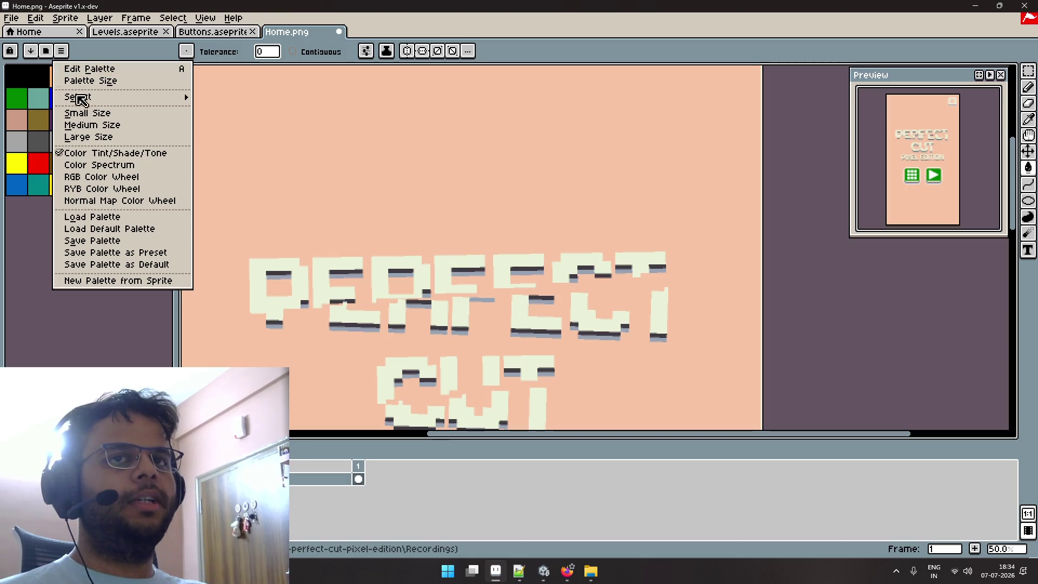
pyautogui.click(122, 216)
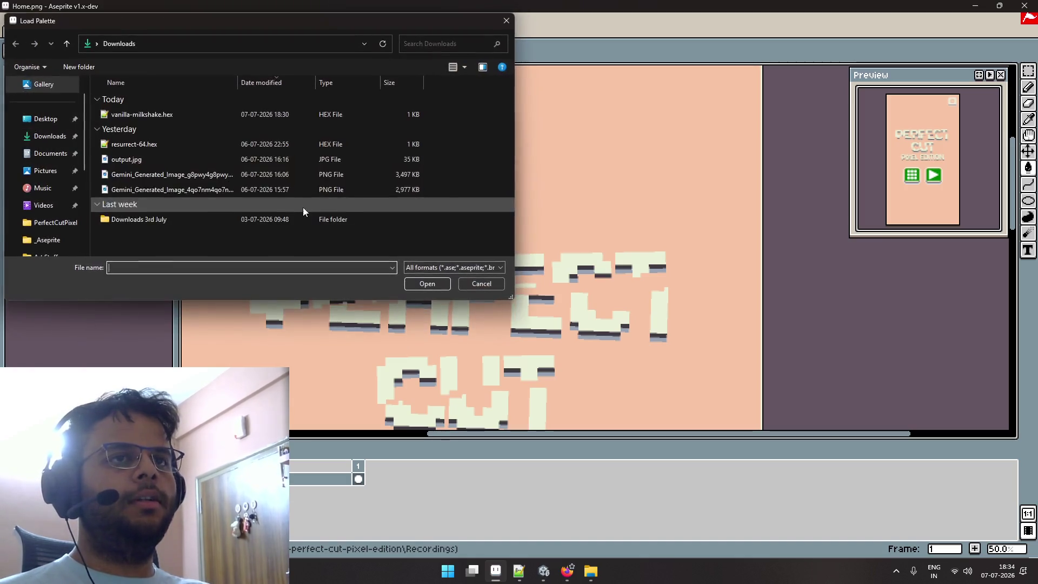
pyautogui.doubleClick(148, 115)
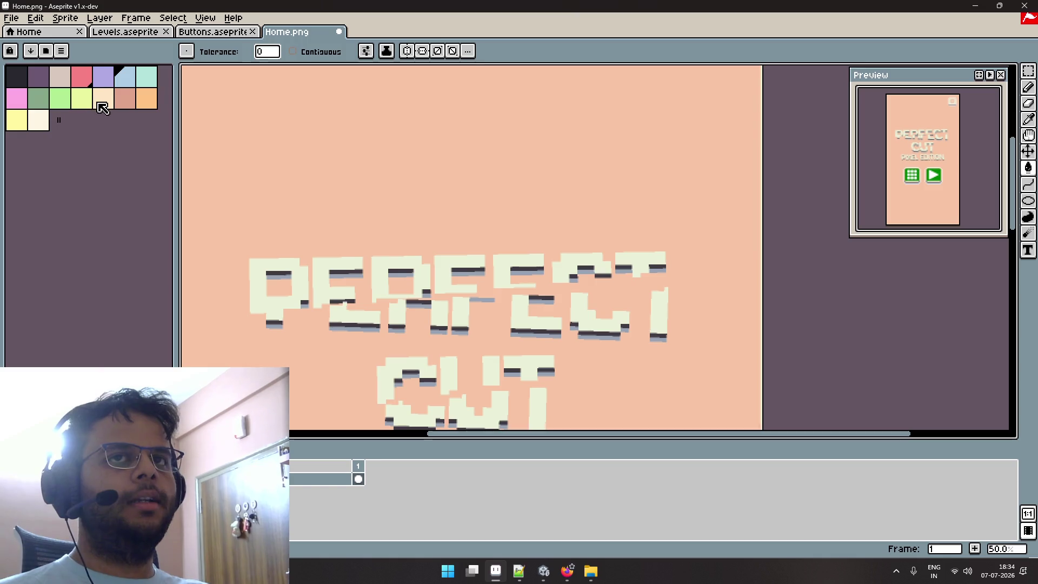
# Bucket-fill the canvas background with the light peach swatch.
pyautogui.click(98, 103)
pyautogui.click(282, 192)
pyautogui.scroll(-3, 285, 193)
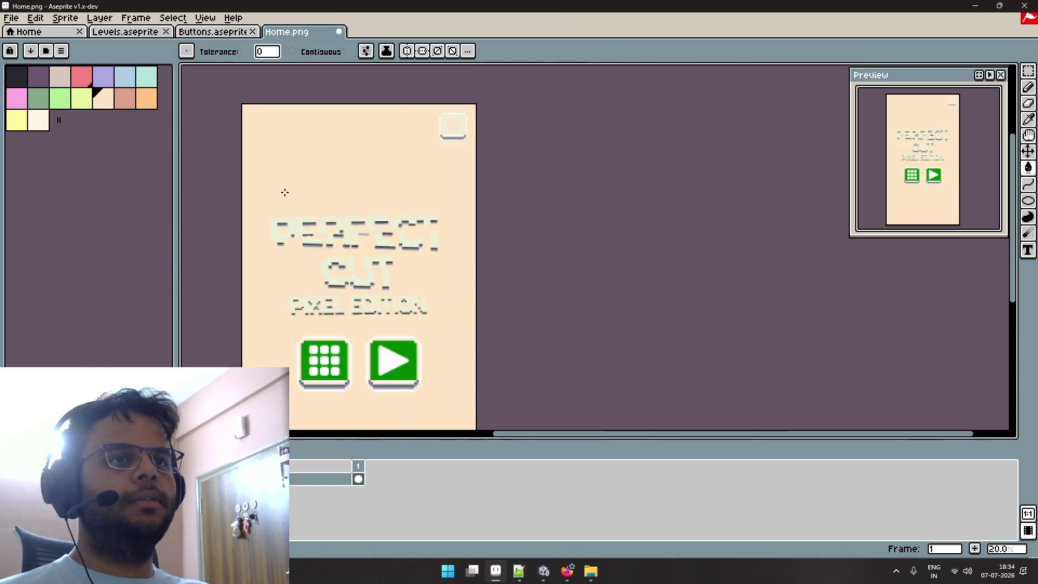
pyautogui.moveTo(285, 192); pyautogui.dragTo(288, 148)
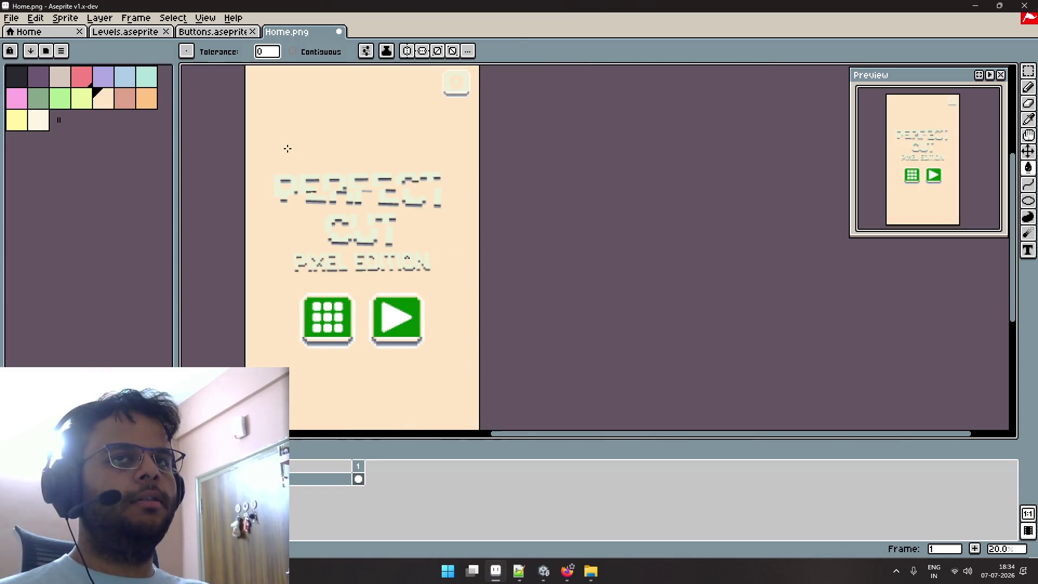
# Fill the settings button panel with the palette's green.
pyautogui.click(66, 99)
pyautogui.scroll(1, 418, 109)
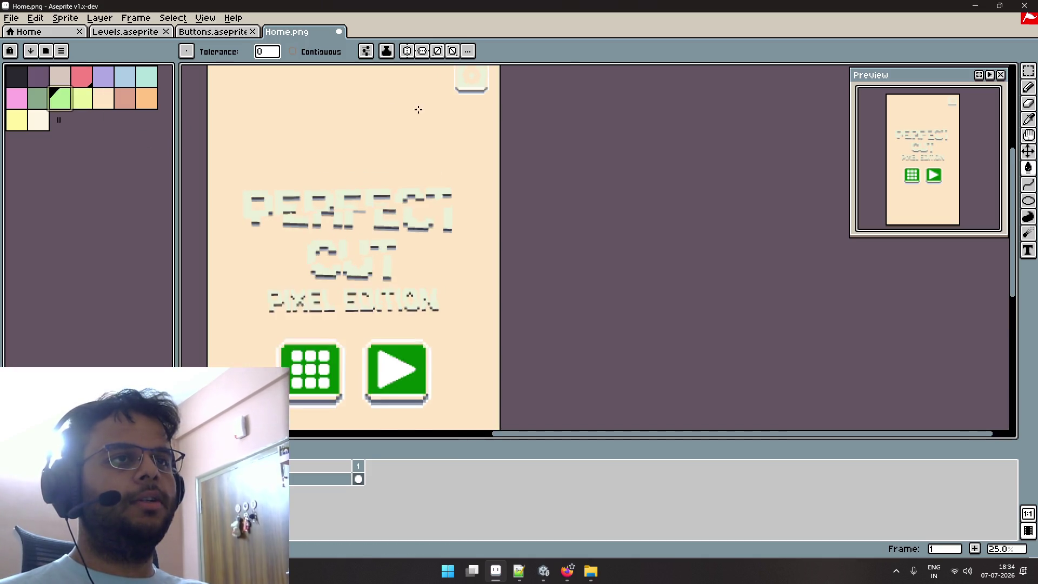
pyautogui.scroll(1, 418, 109)
pyautogui.moveTo(453, 112); pyautogui.dragTo(366, 218)
pyautogui.scroll(3, 483, 185)
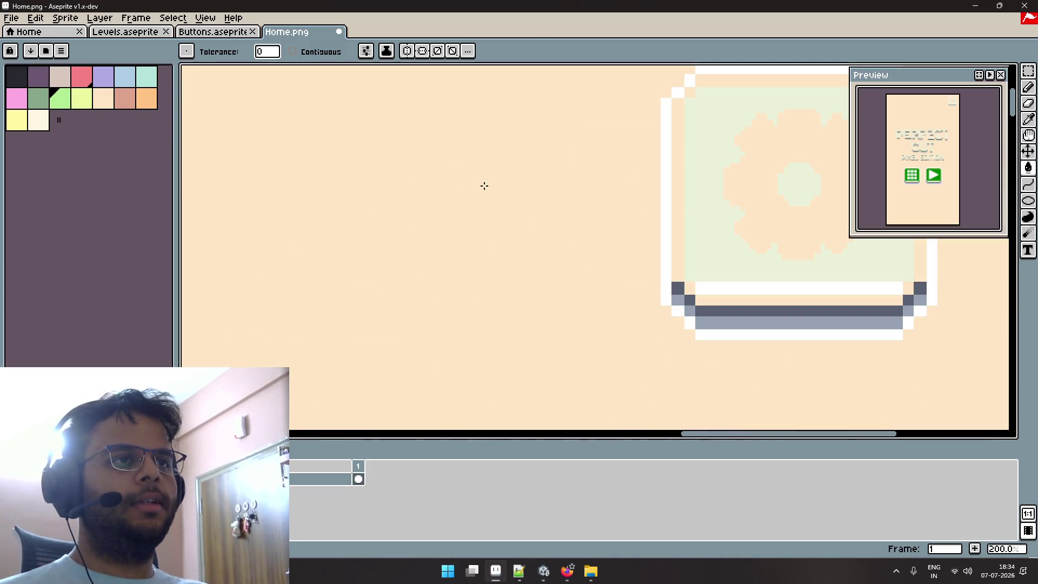
pyautogui.click(697, 225)
# Review the title and play button, undo and redo the last fill, then switch to the browser.
pyautogui.scroll(-2, 696, 227)
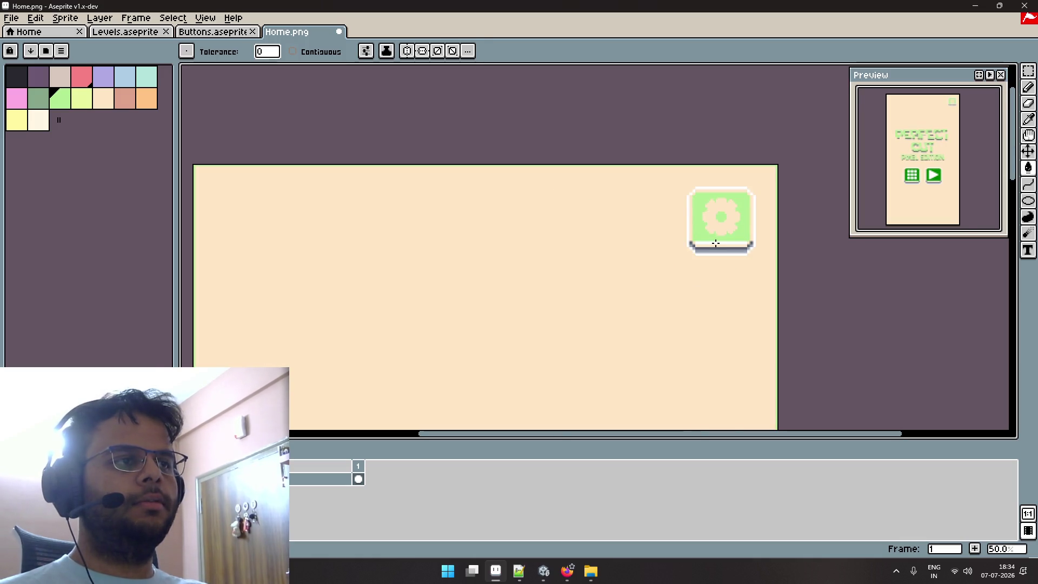
pyautogui.scroll(-1, 693, 249)
pyautogui.scroll(-5, 547, 177)
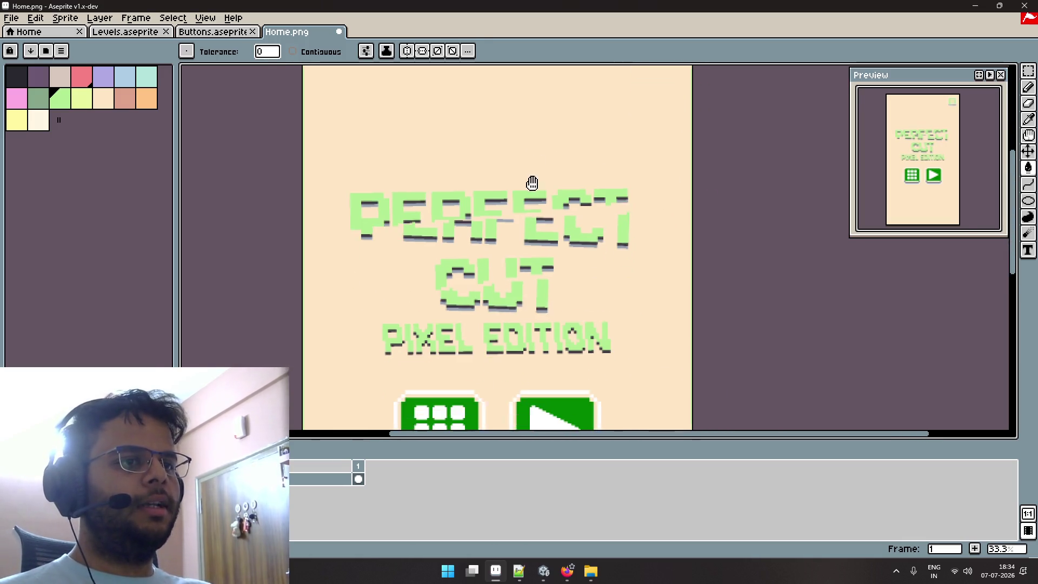
pyautogui.scroll(-2, 511, 163)
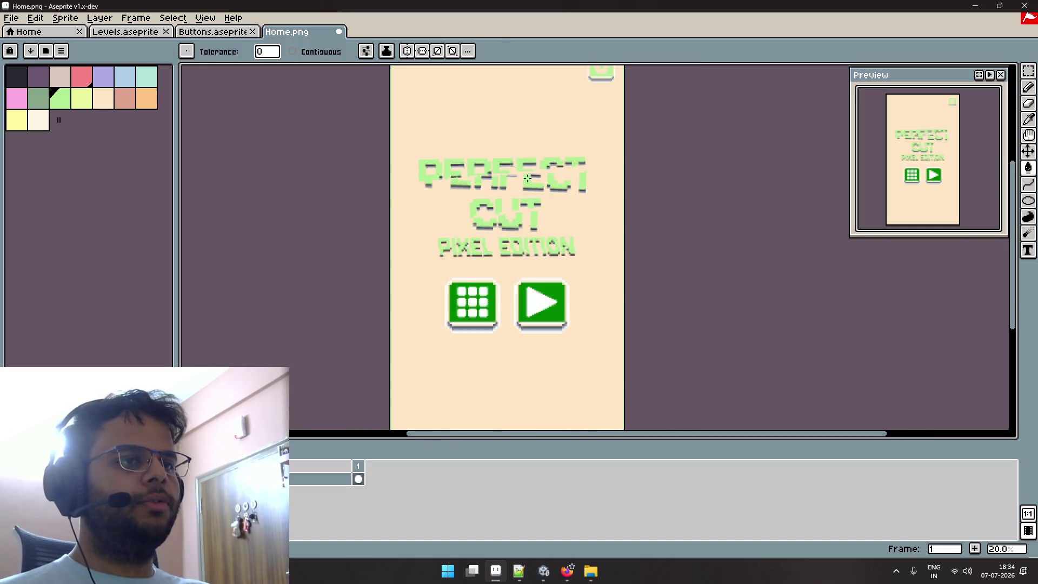
pyautogui.moveTo(511, 164); pyautogui.dragTo(486, 124)
pyautogui.scroll(4, 514, 190)
pyautogui.moveTo(515, 191); pyautogui.dragTo(562, 109)
pyautogui.hotkey('ctrl', 'z')
pyautogui.hotkey('ctrl', 'y')
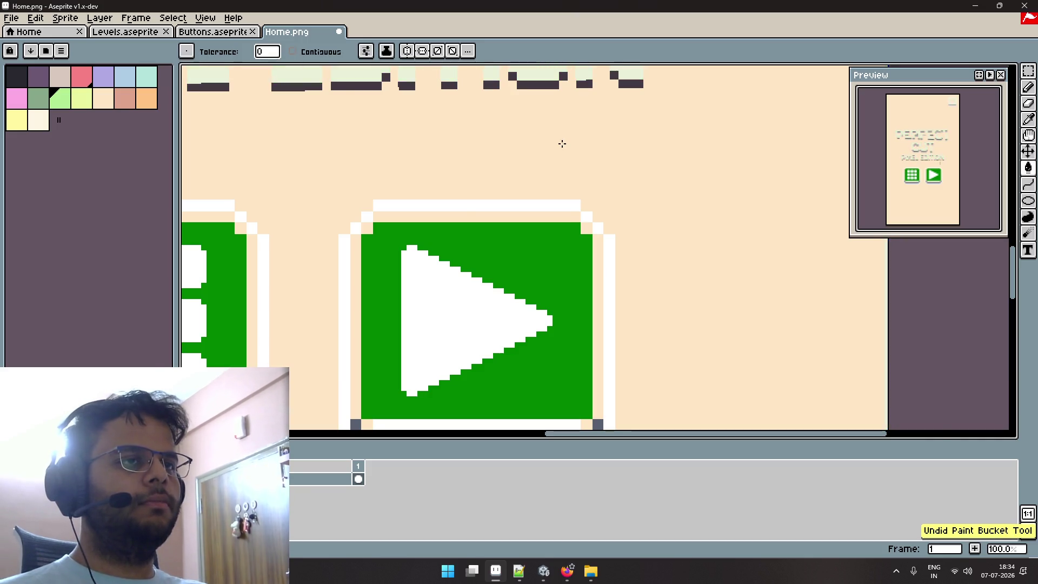
pyautogui.scroll(-5, 562, 143)
pyautogui.hotkey('alt', 'Tab')
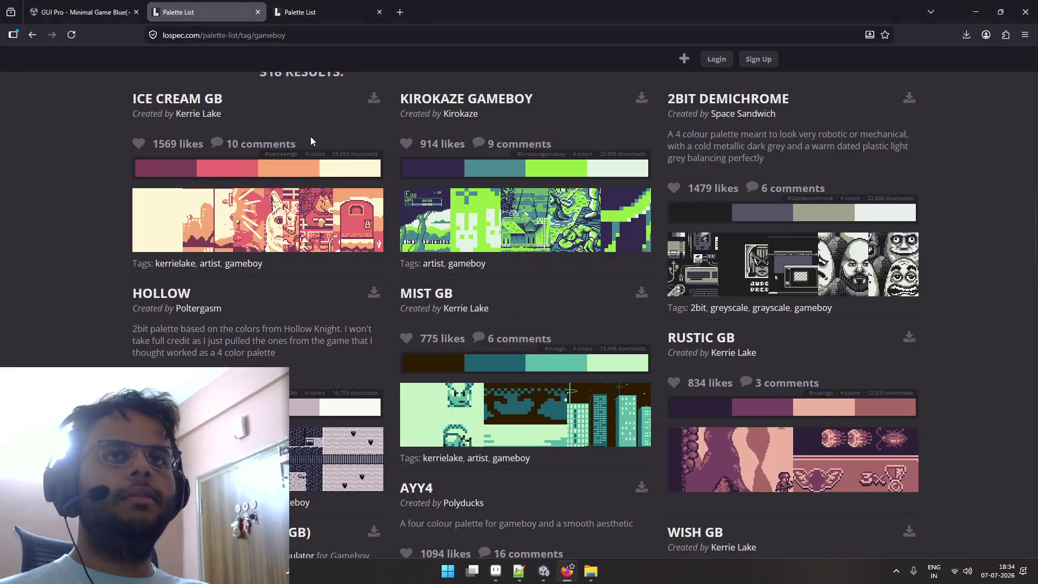
# Search Google for 'two dots game ui'.
pyautogui.click(304, 31)
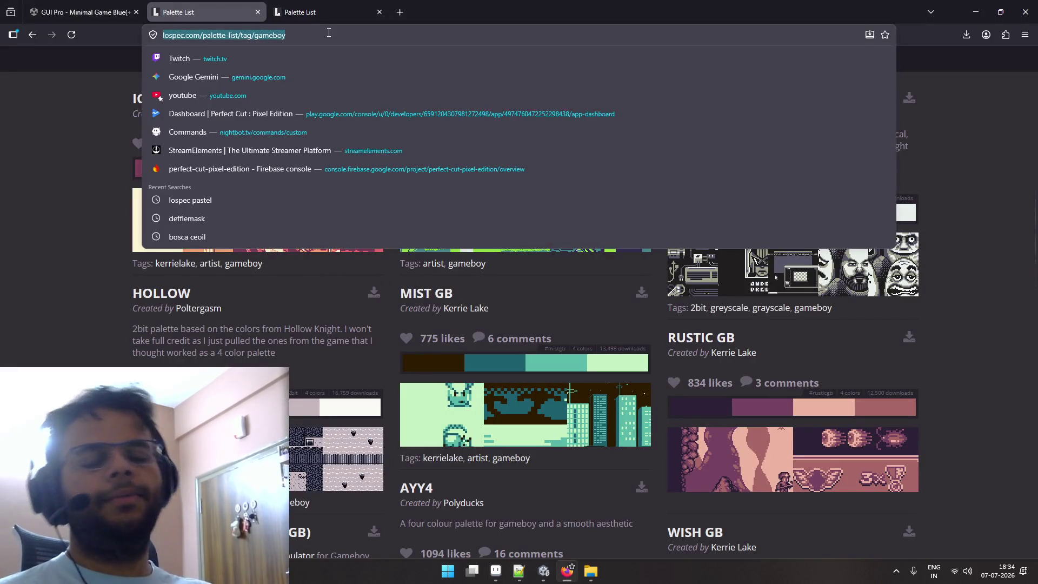
pyautogui.write('two c')
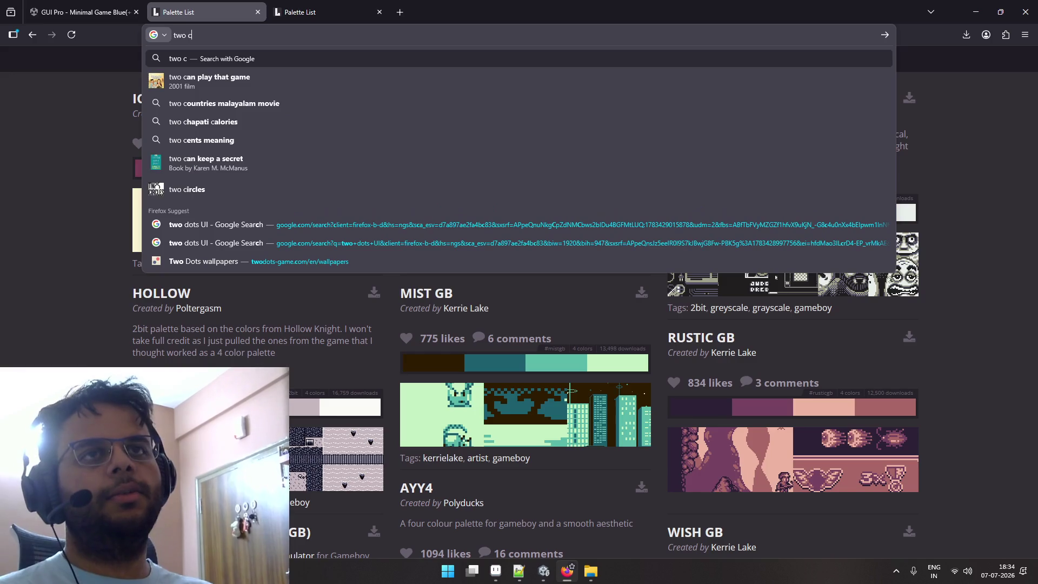
pyautogui.press('BackSpace')
pyautogui.write('dots')
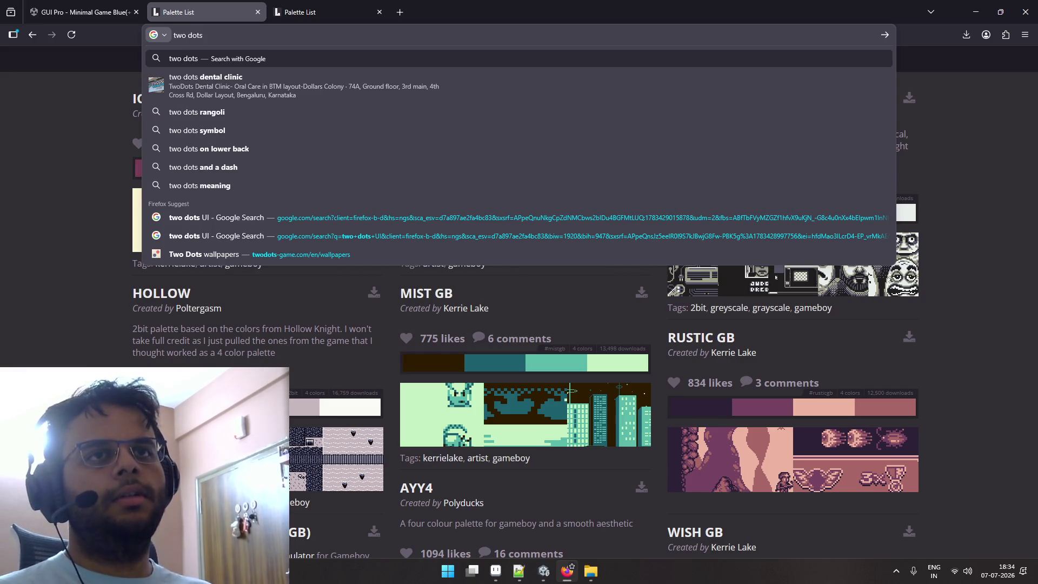
pyautogui.write(' game ui')
pyautogui.press('Return')
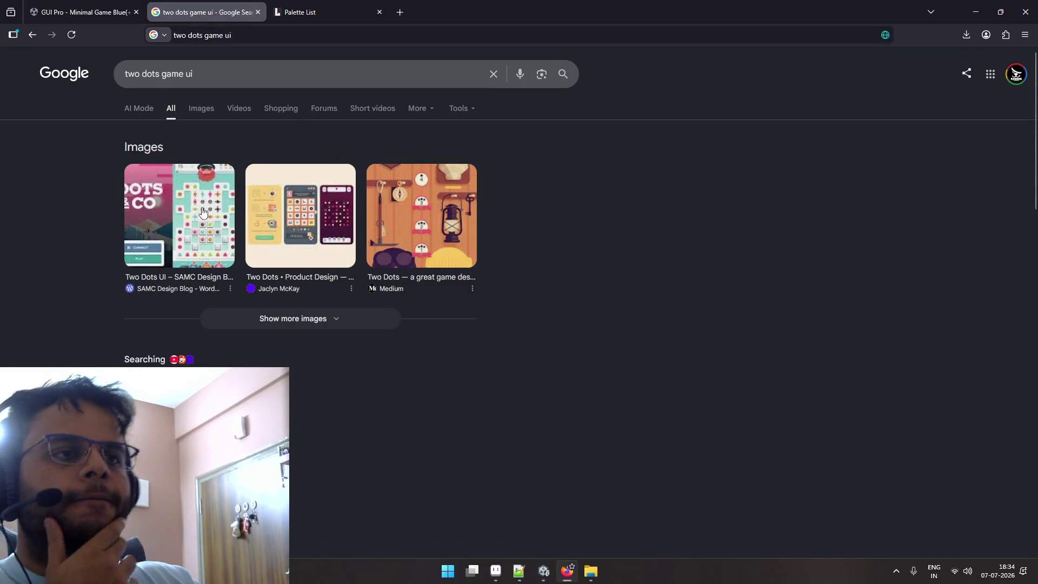
# Preview a couple of image results, then open the Pinterest result in a new tab.
pyautogui.click(203, 213)
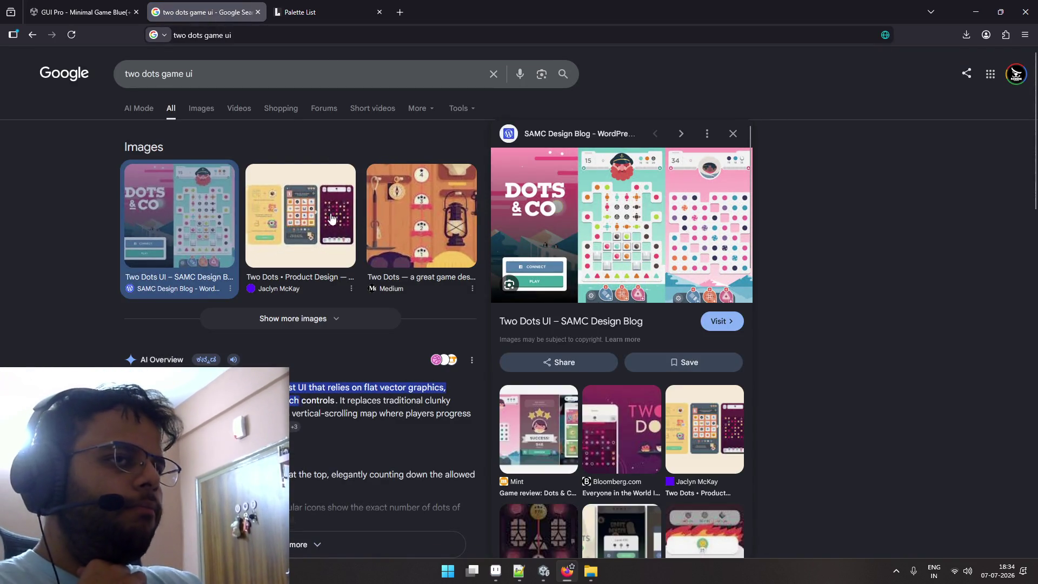
pyautogui.click(331, 217)
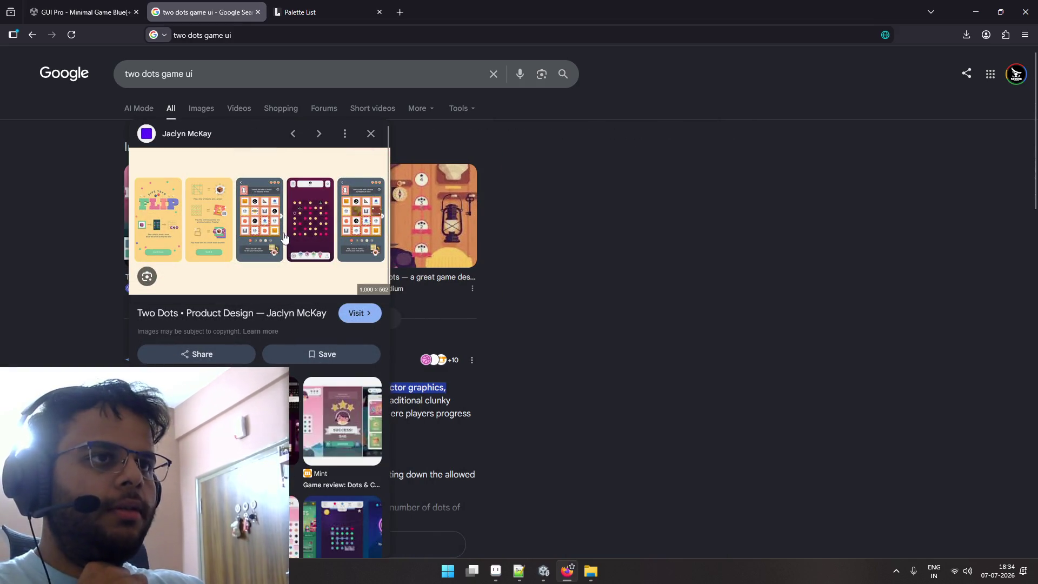
pyautogui.press('Escape')
pyautogui.scroll(-6, 257, 237)
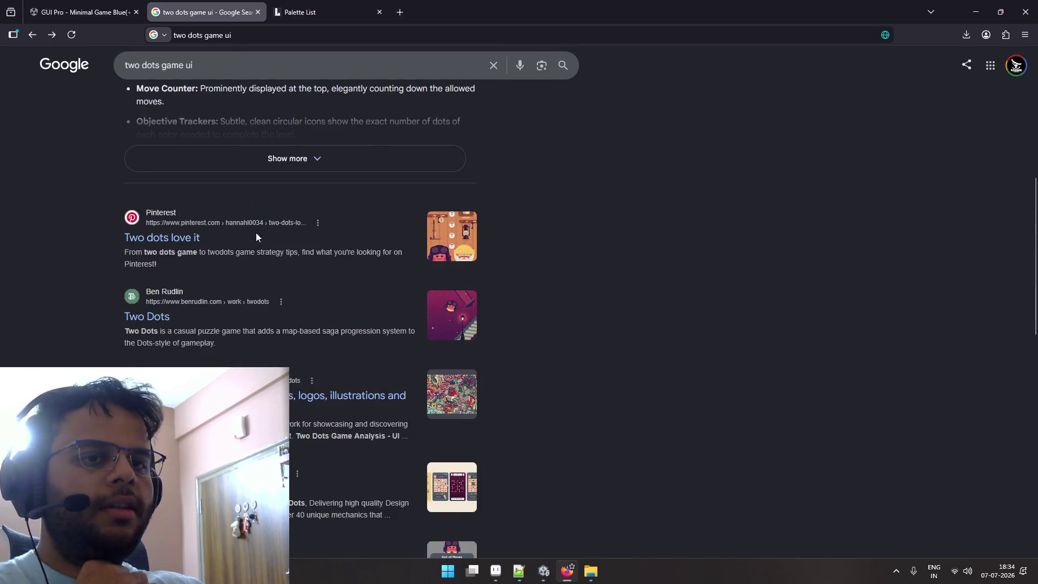
pyautogui.rightClick(165, 240)
pyautogui.click(204, 242)
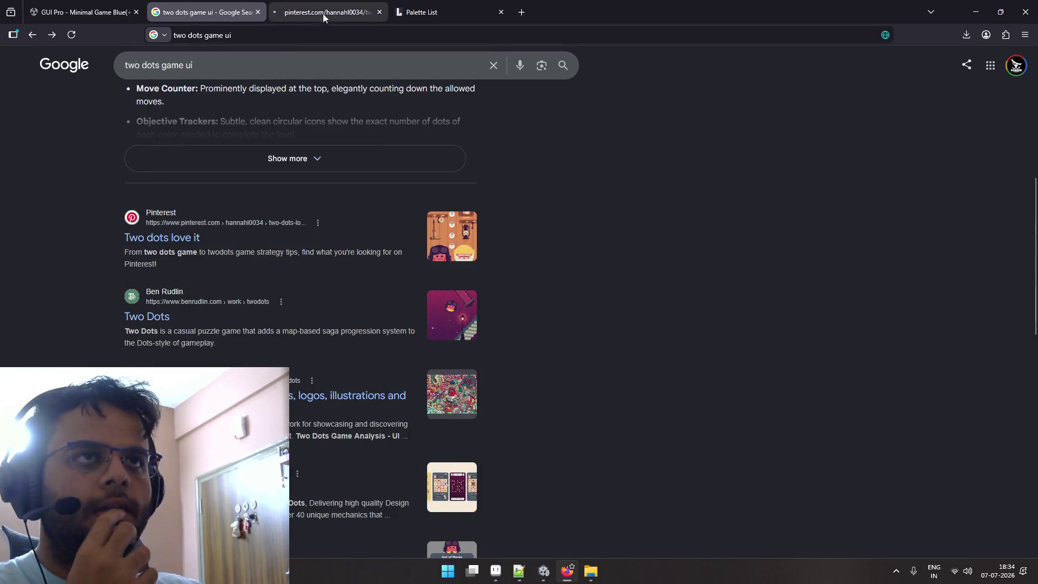
# View the first pin on the 'Two dots love it' Pinterest board, then close the Pinterest tab.
pyautogui.click(322, 13)
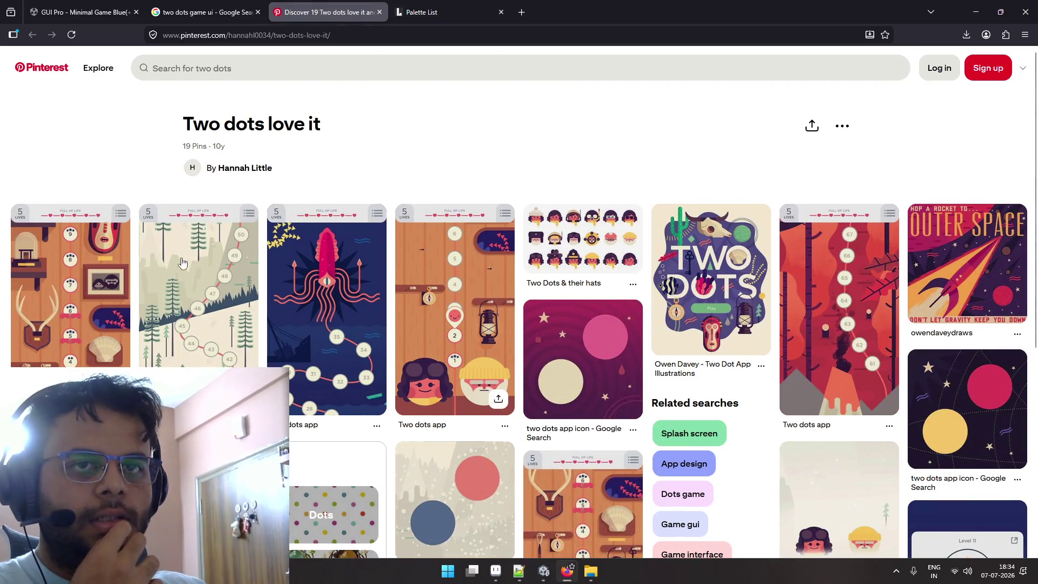
pyautogui.click(99, 272)
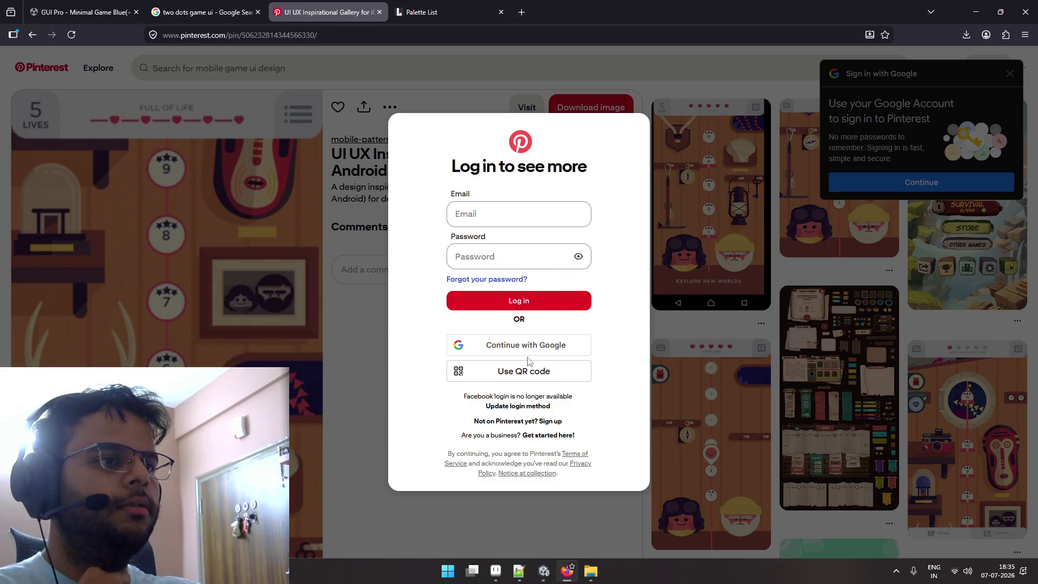
pyautogui.scroll(-10, 632, 221)
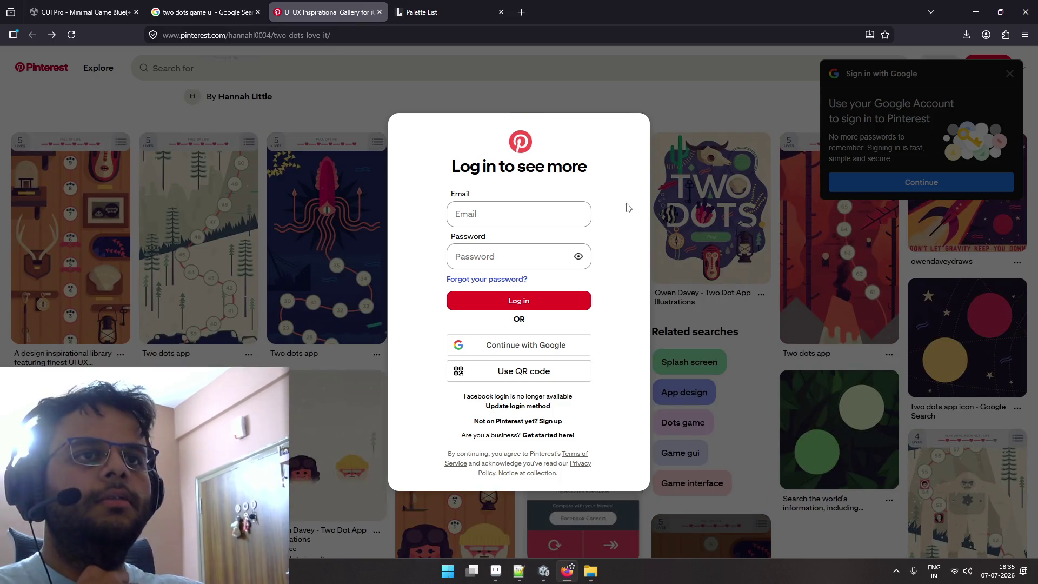
pyautogui.click(379, 12)
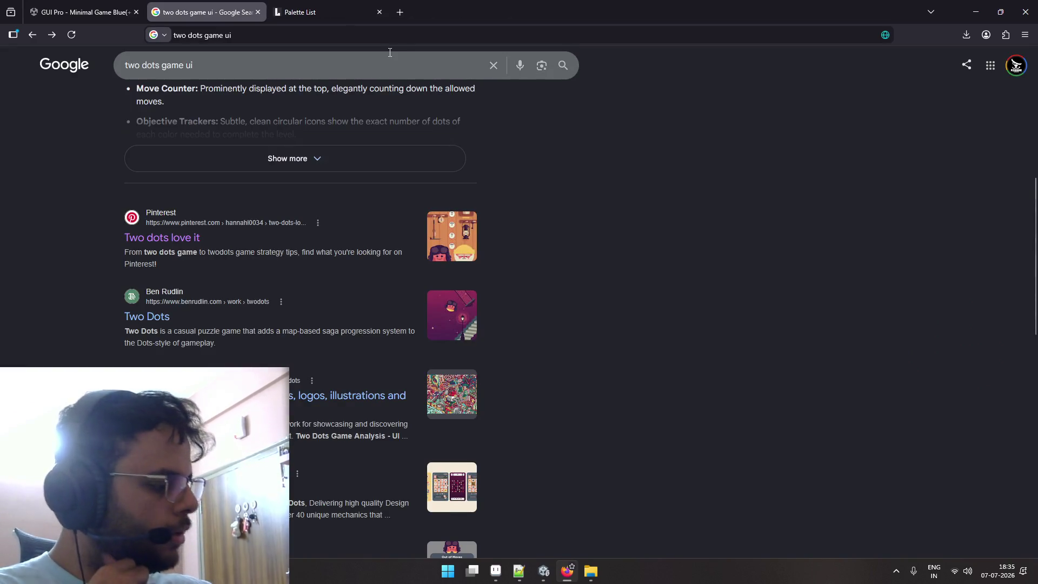
pyautogui.scroll(-2, 235, 214)
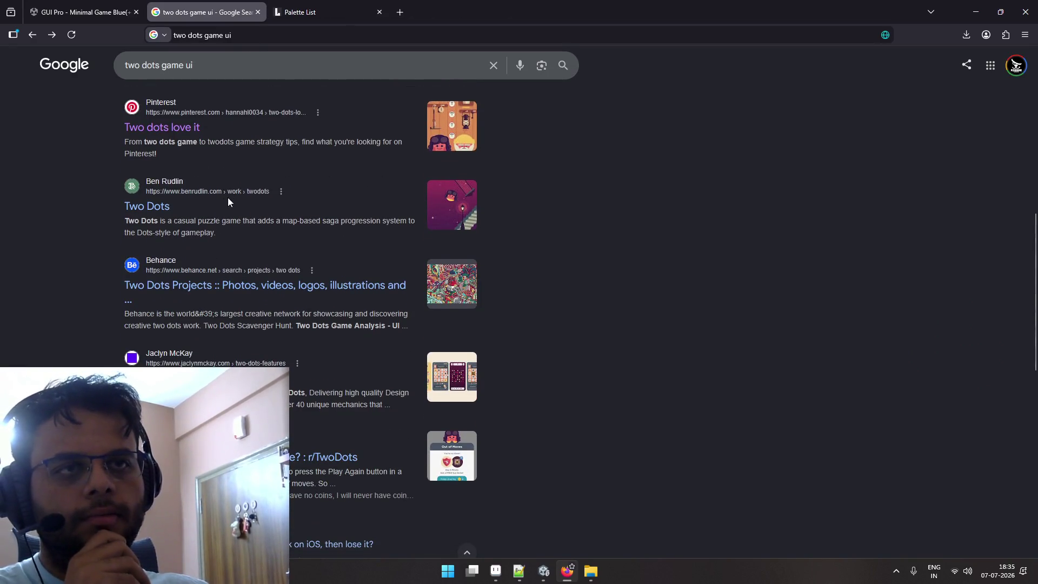
# Open the Two Dots portfolio page and scroll down to its trailer.
pyautogui.click(162, 206)
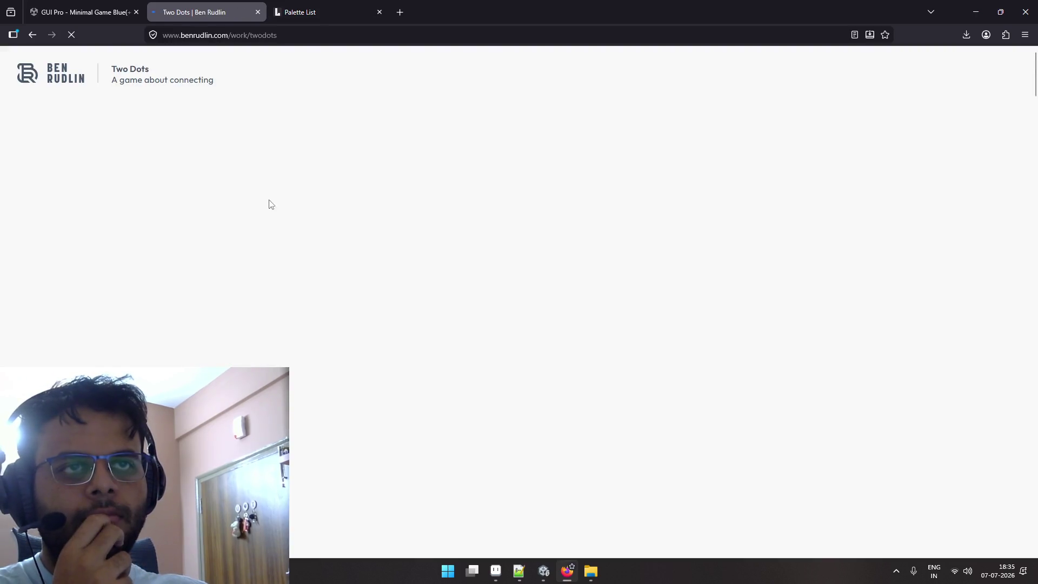
pyautogui.scroll(-10, 335, 197)
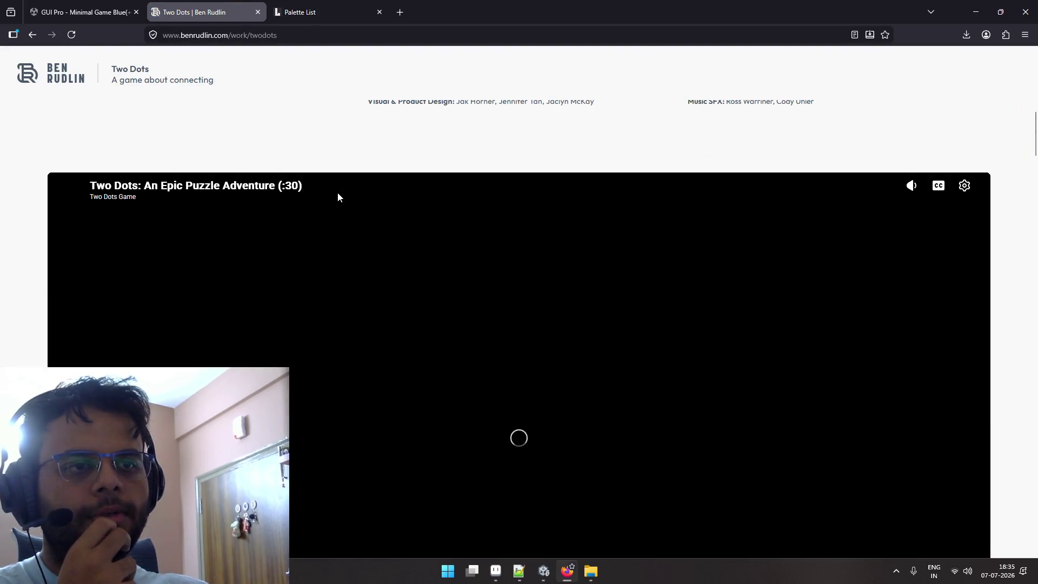
pyautogui.scroll(-1, 339, 198)
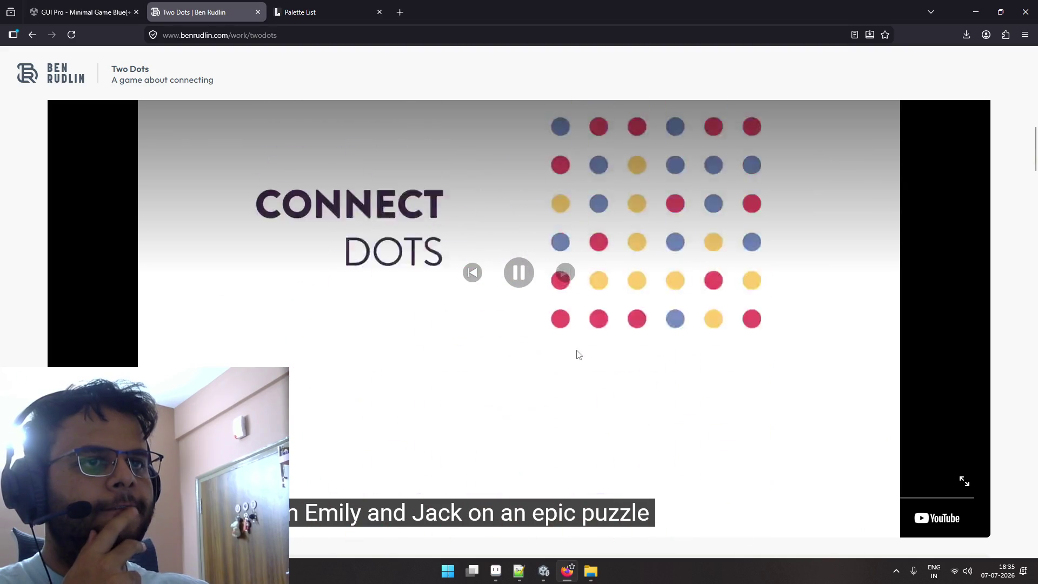
# Play the Two Dots trailer fullscreen, resume it after pausing, then exit fullscreen.
pyautogui.click(963, 481)
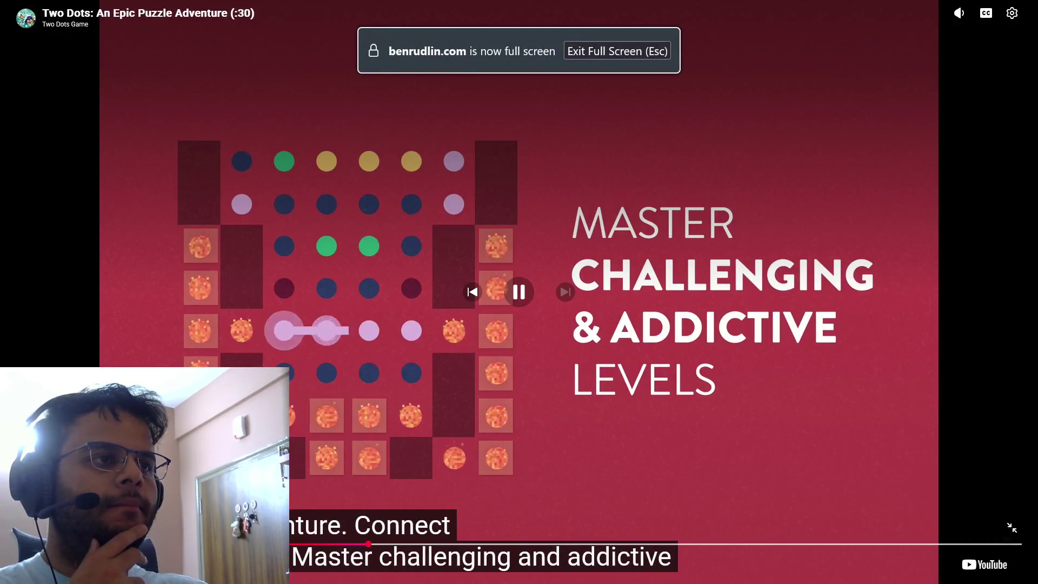
pyautogui.click(472, 475)
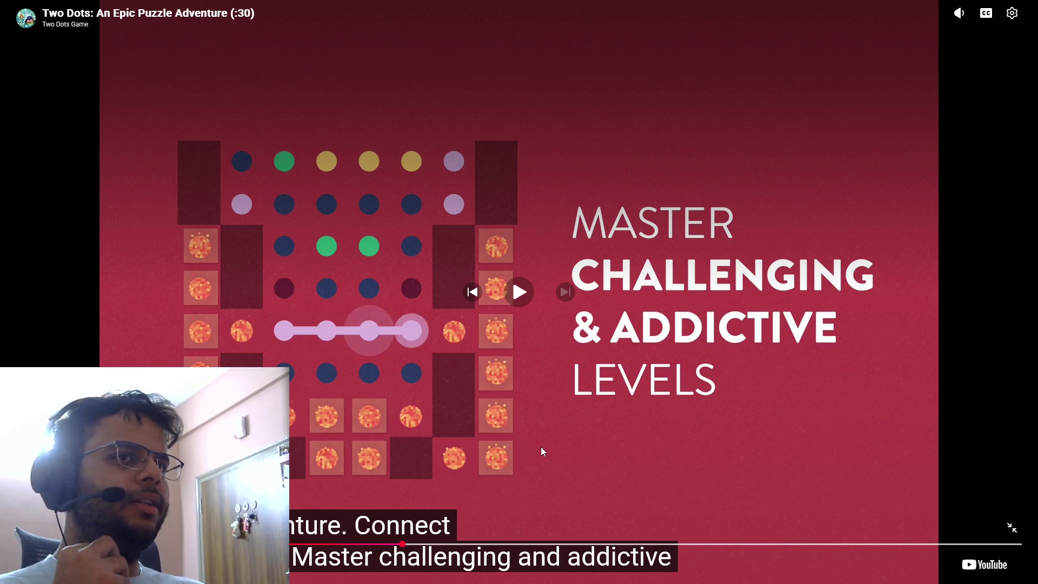
pyautogui.click(519, 292)
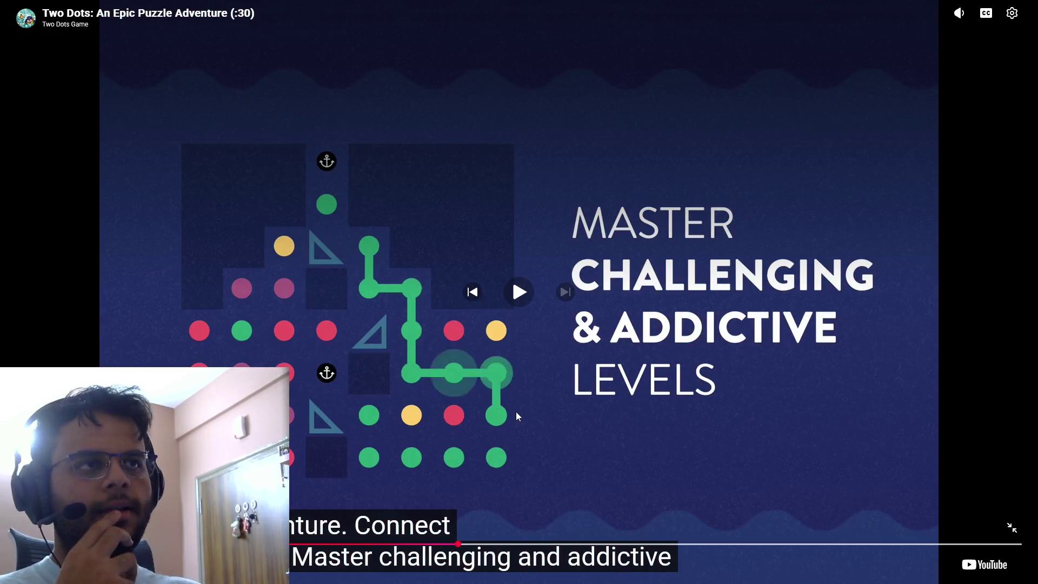
pyautogui.click(550, 280)
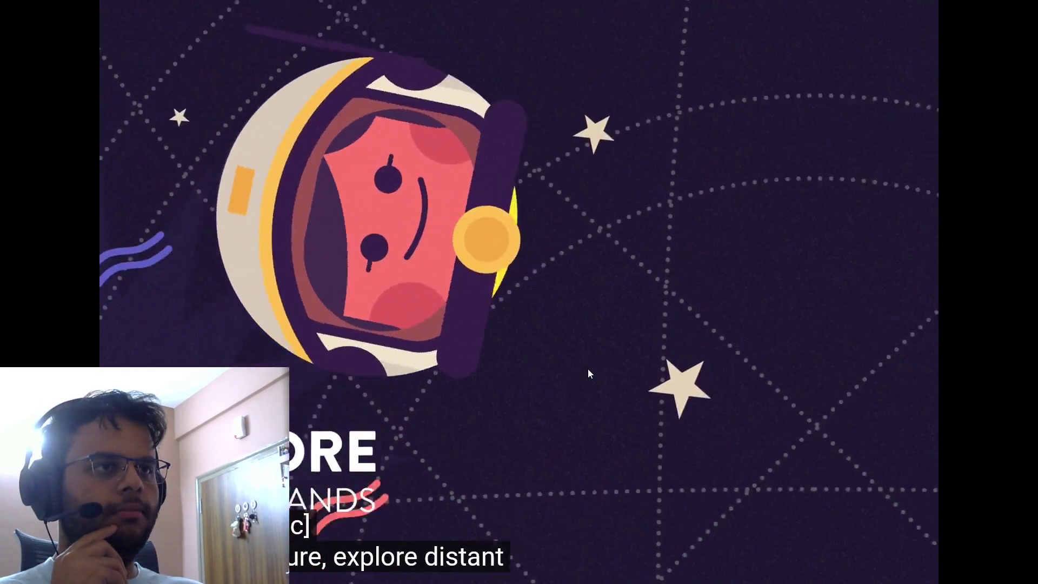
pyautogui.moveTo(588, 368)
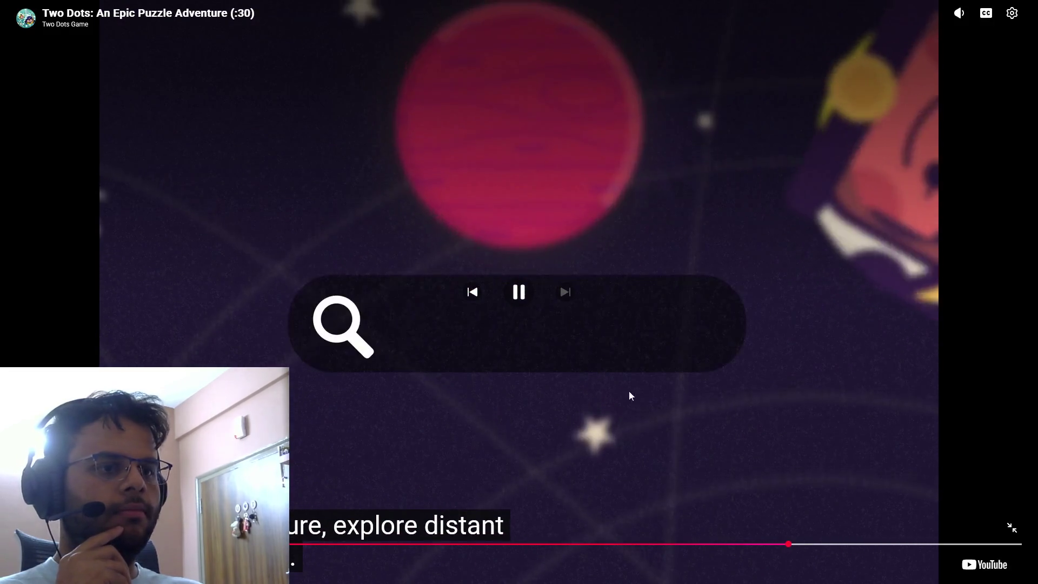
pyautogui.press('Escape')
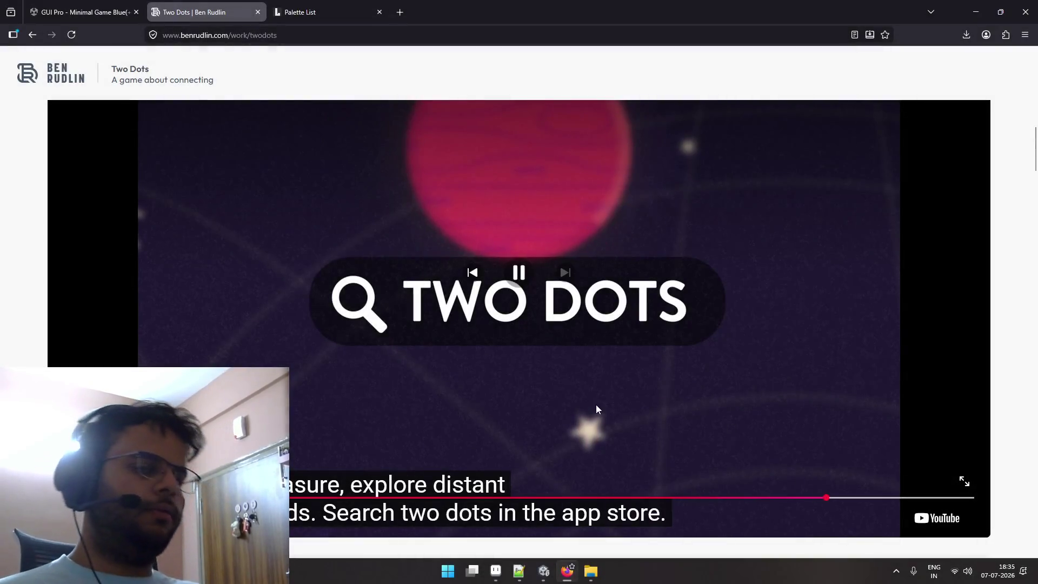
# Browse the Two Dots screenshots, badges and icons down to the More Work cards, then close the tab.
pyautogui.scroll(-10, 572, 375)
pyautogui.scroll(-15, 572, 374)
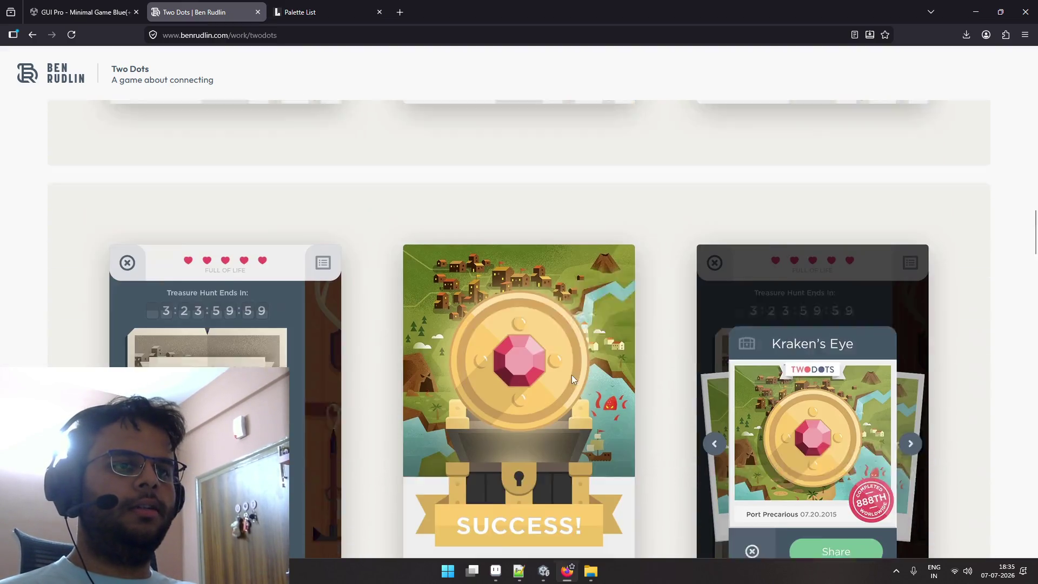
pyautogui.scroll(1, 572, 375)
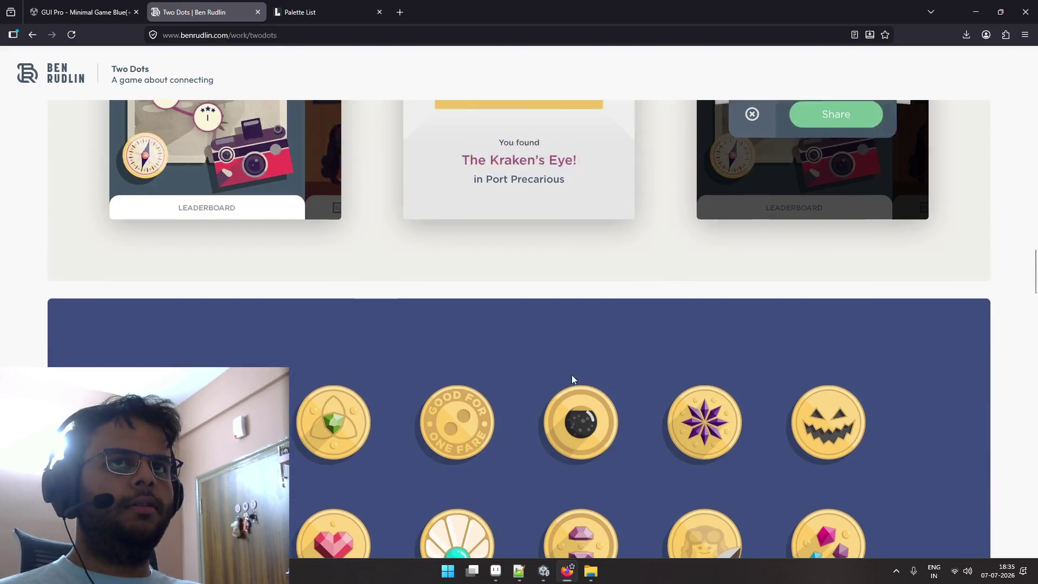
pyautogui.scroll(-12, 572, 374)
pyautogui.scroll(-12, 573, 378)
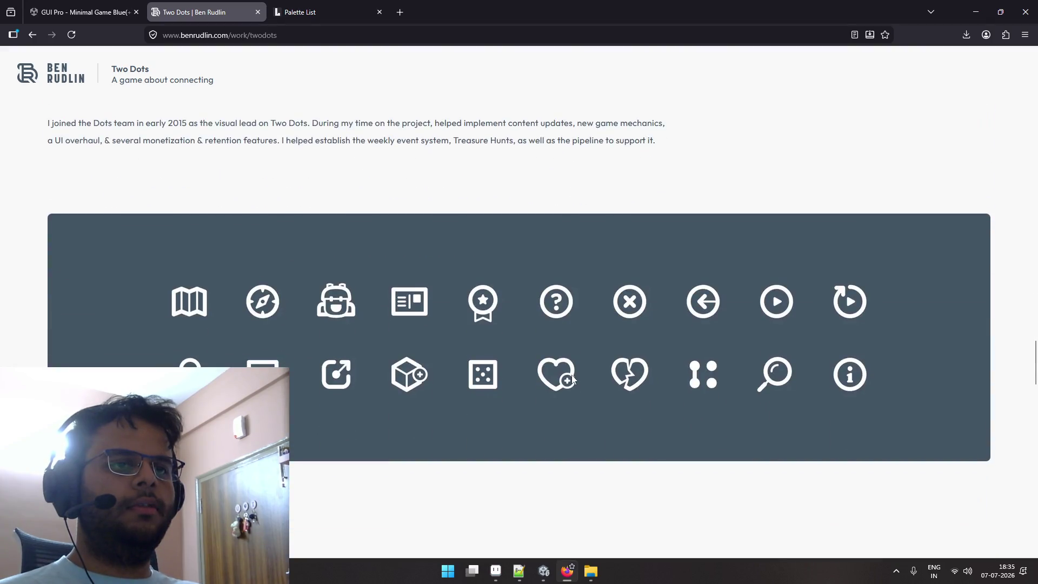
pyautogui.scroll(2, 573, 379)
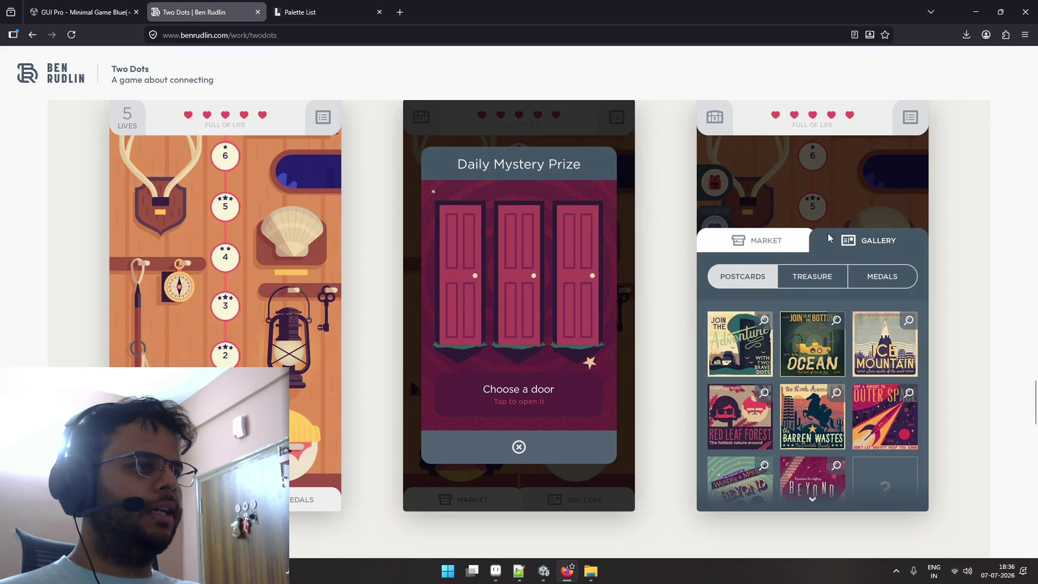
pyautogui.scroll(-10, 543, 271)
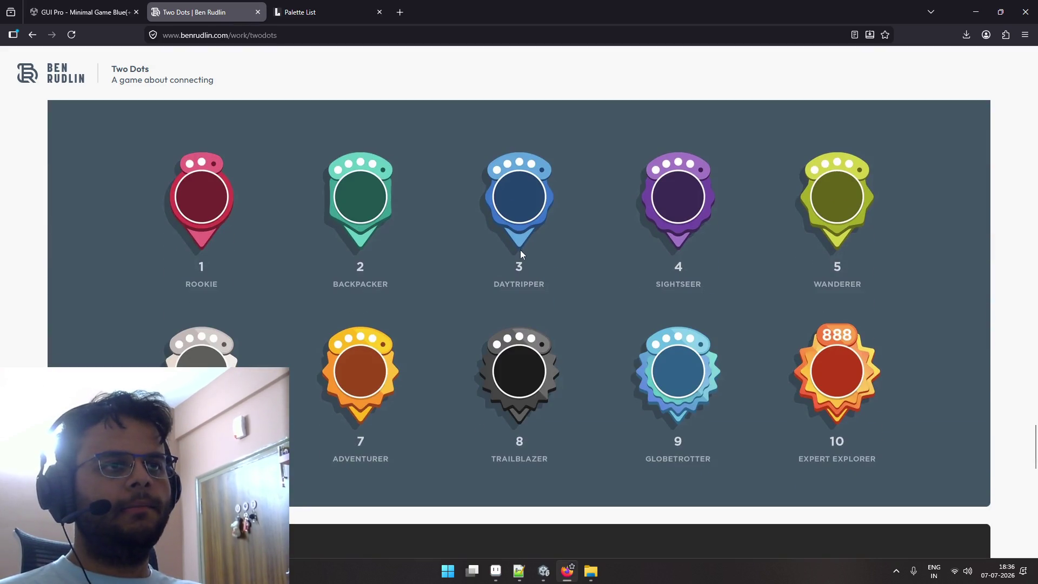
pyautogui.scroll(-6, 511, 242)
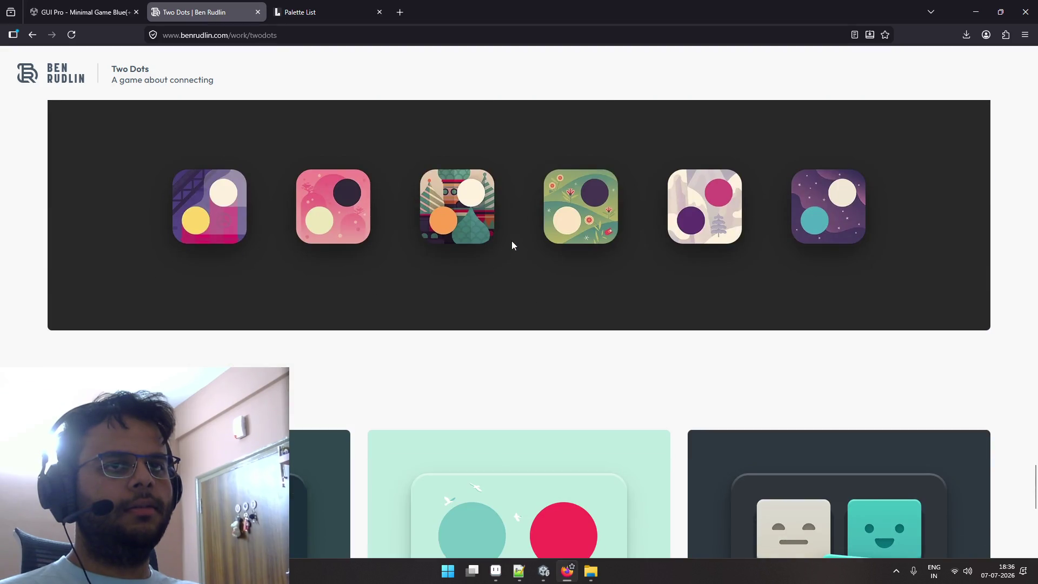
pyautogui.scroll(-5, 511, 241)
pyautogui.scroll(-3, 513, 245)
pyautogui.scroll(4, 513, 246)
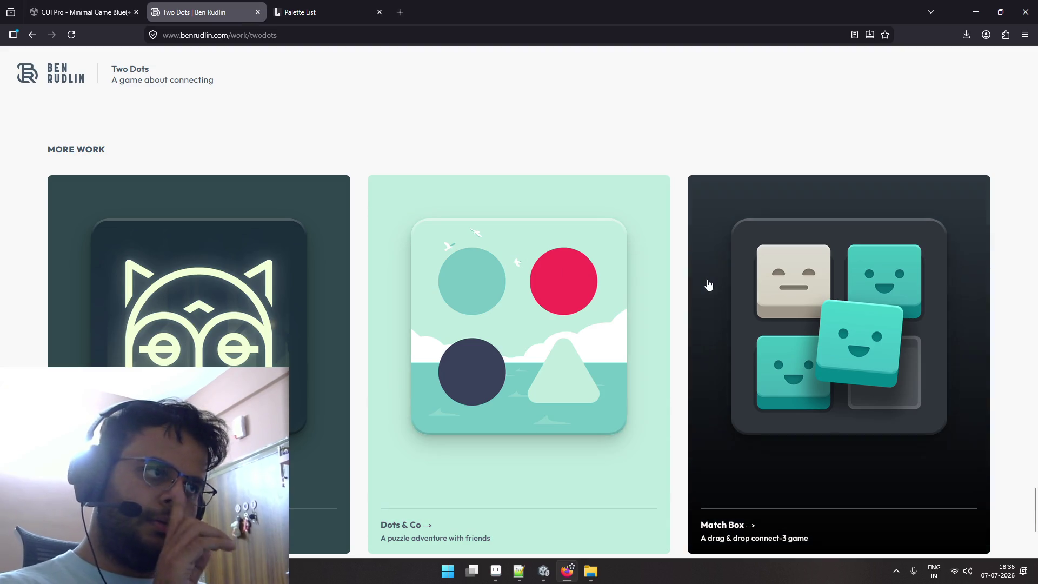
pyautogui.scroll(3, 679, 317)
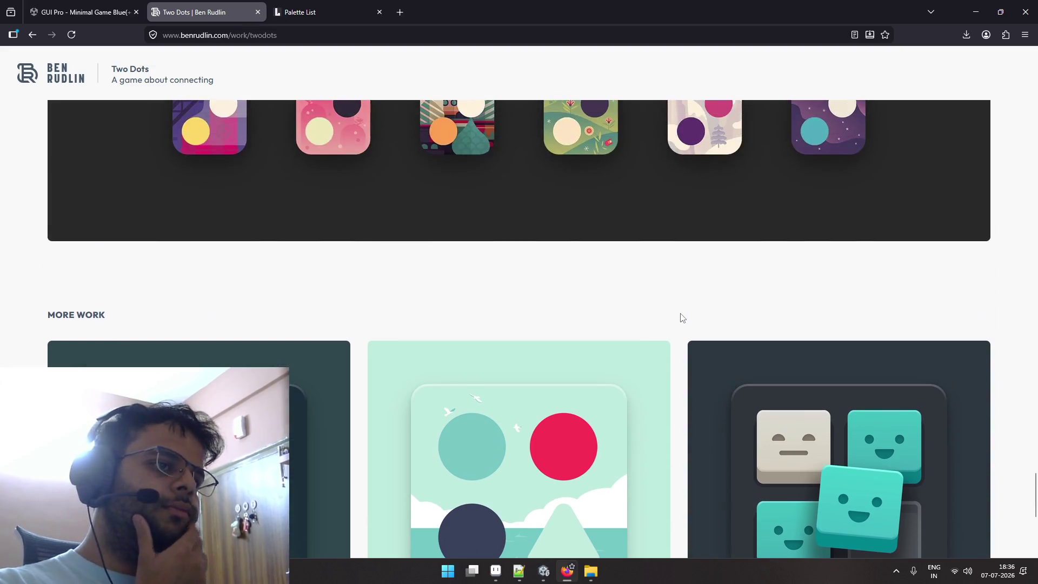
pyautogui.scroll(-4, 679, 318)
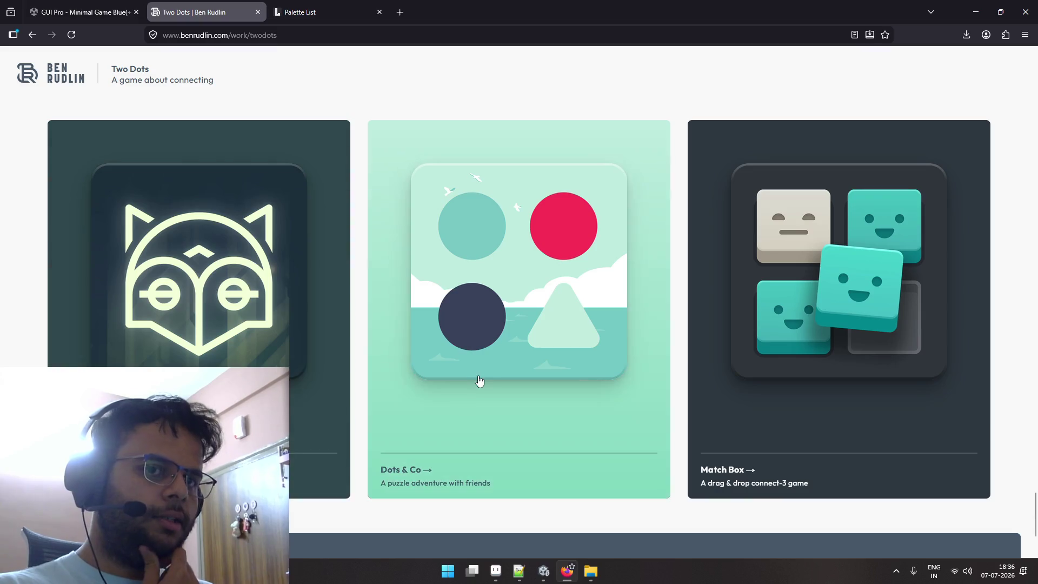
pyautogui.scroll(-3, 481, 380)
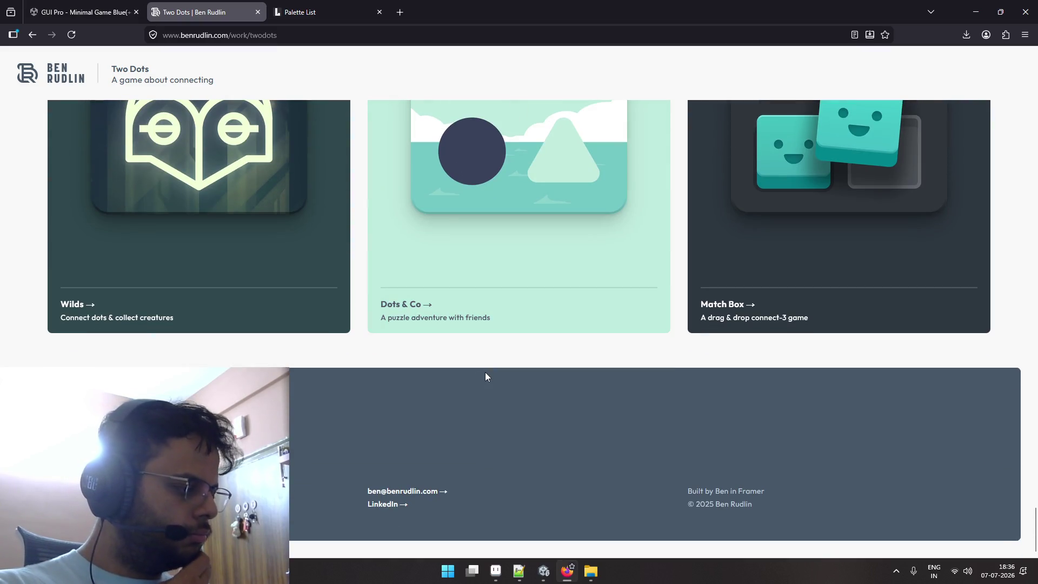
pyautogui.scroll(1, 485, 376)
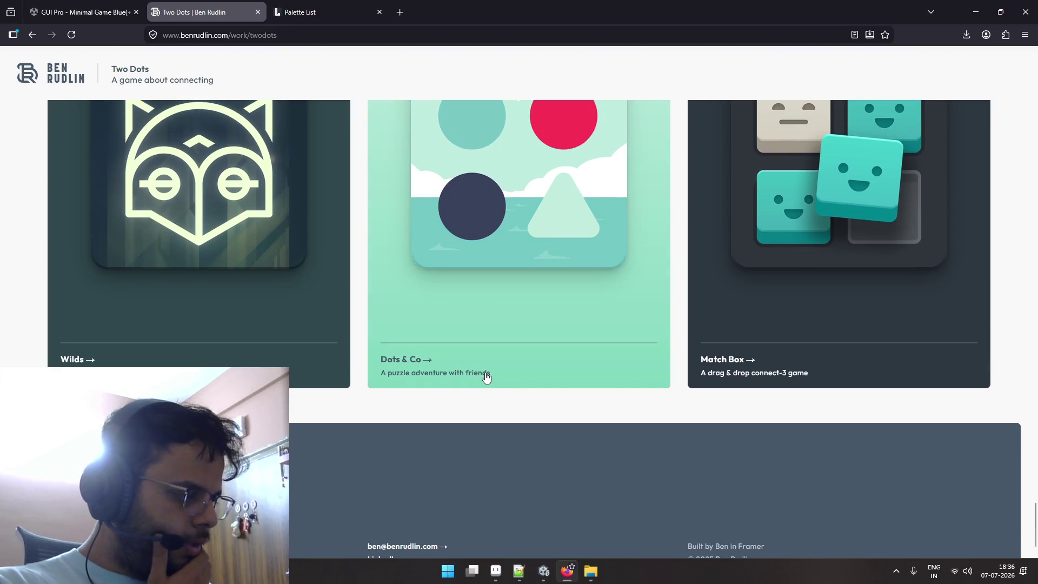
pyautogui.scroll(8, 486, 376)
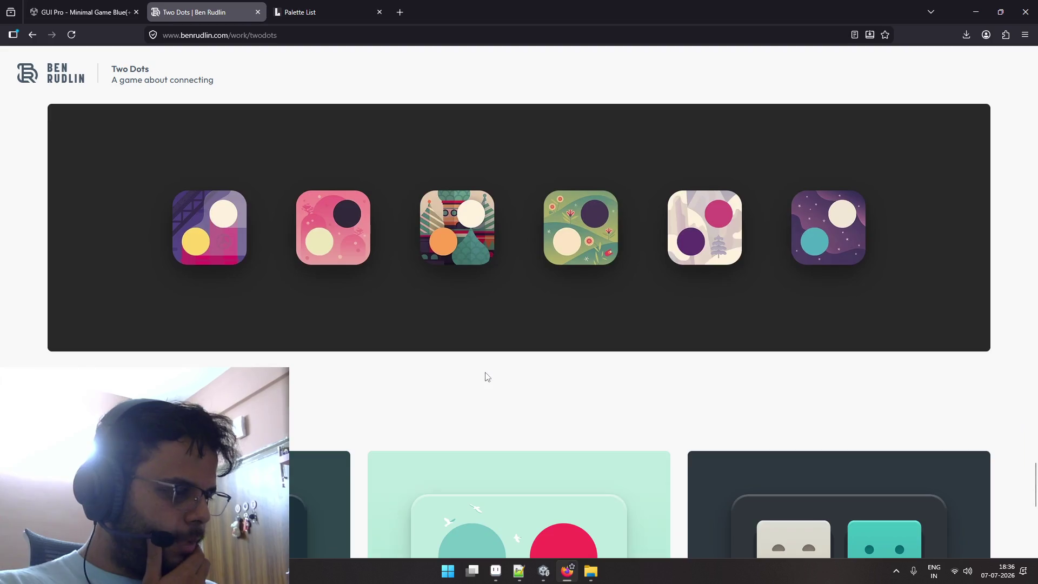
pyautogui.scroll(-9, 486, 377)
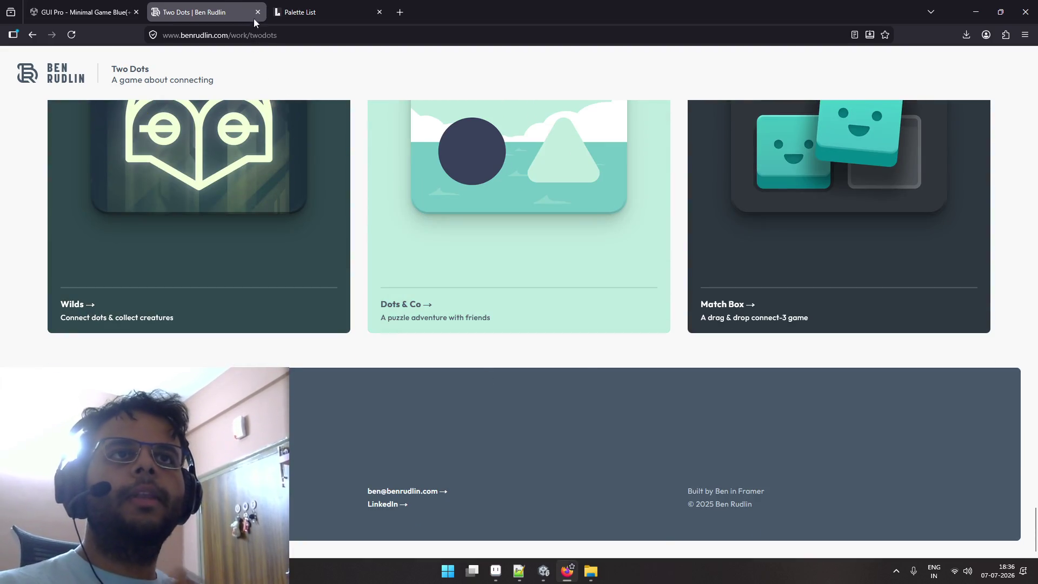
pyautogui.click(257, 13)
# Close the palette list page and close Home.png in Aseprite without saving.
pyautogui.click(257, 14)
pyautogui.hotkey('alt', 'Tab')
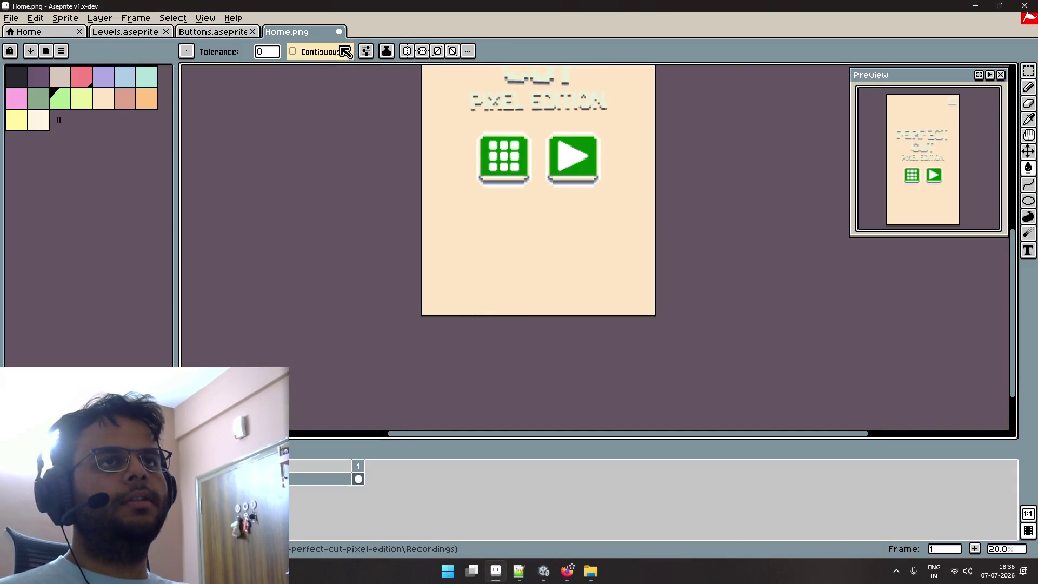
pyautogui.click(339, 31)
pyautogui.click(510, 308)
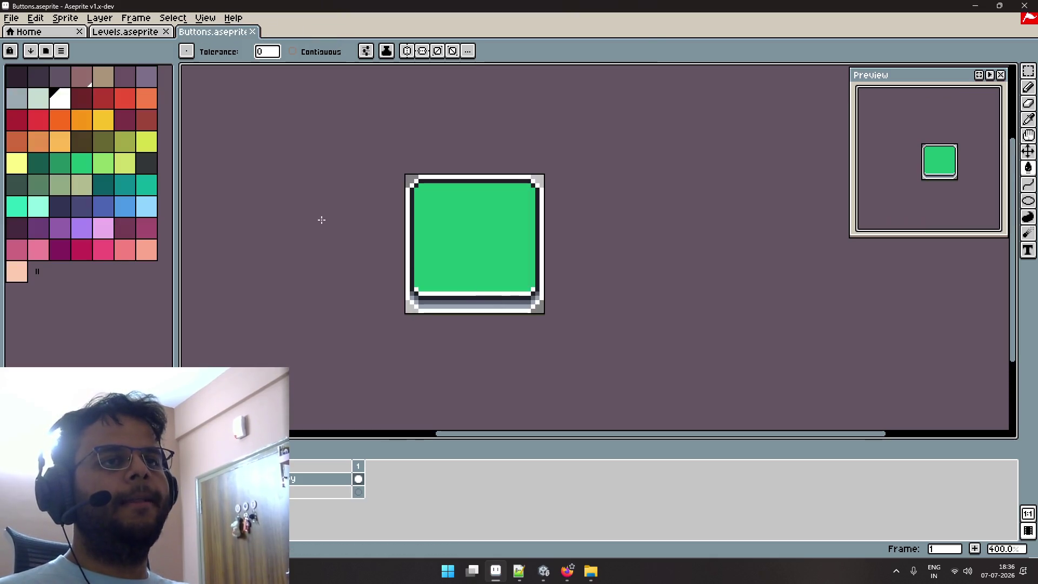
# Load the resurrect-64 palette, then replace it with the vanilla-milkshake palette.
pyautogui.click(60, 50)
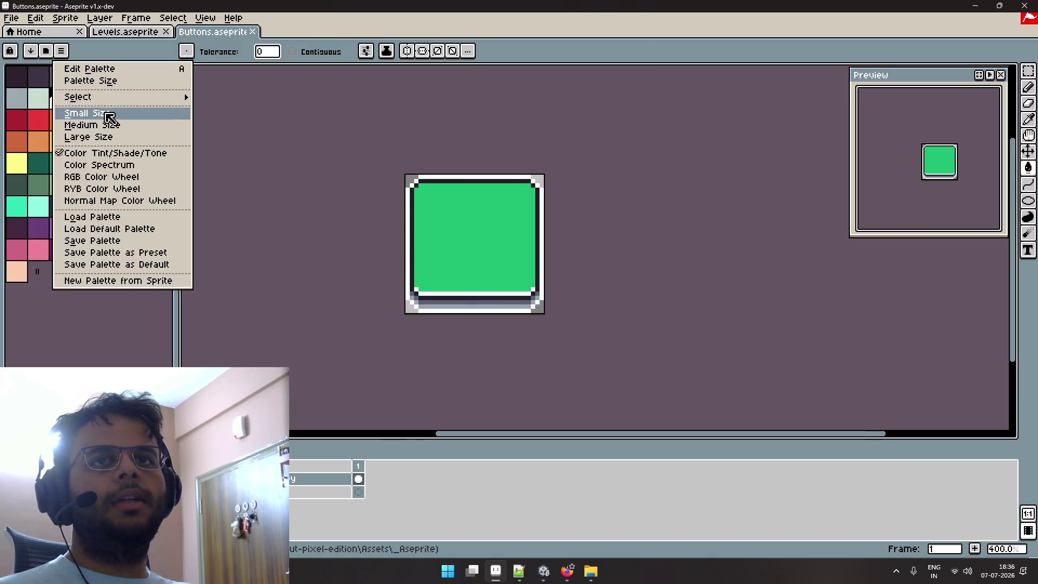
pyautogui.click(154, 216)
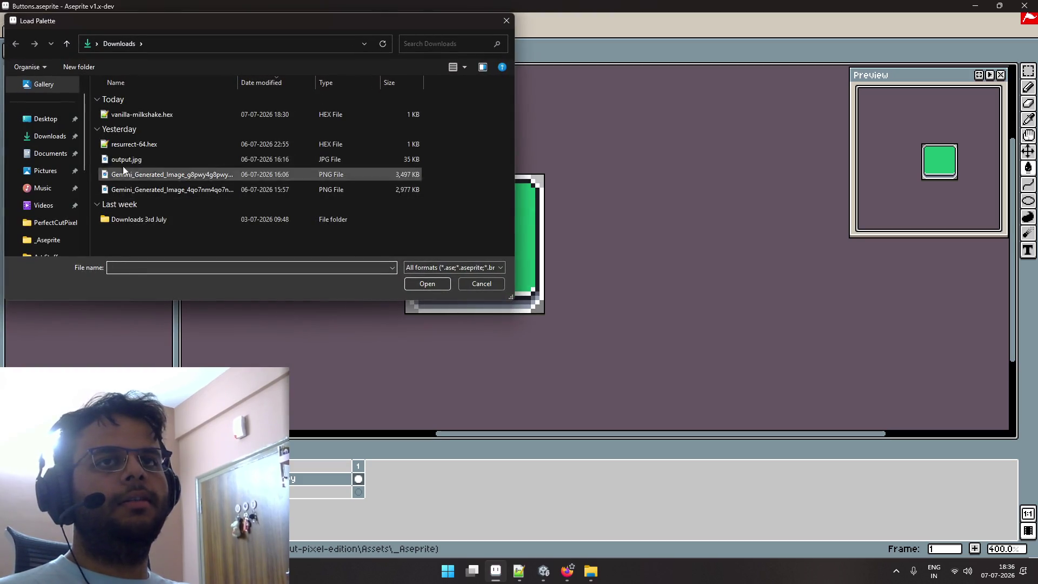
pyautogui.doubleClick(135, 144)
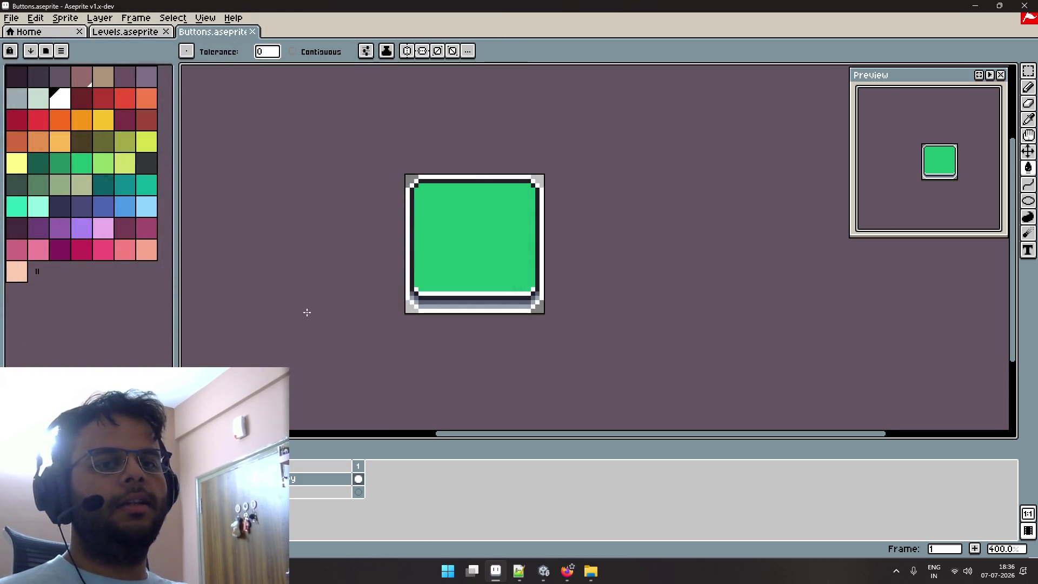
pyautogui.click(61, 51)
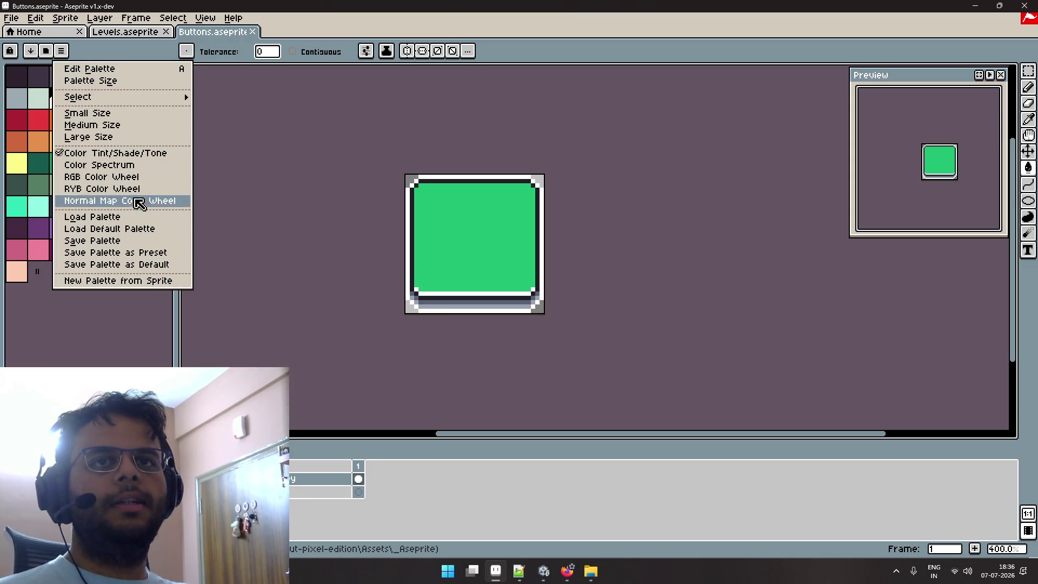
pyautogui.click(141, 216)
pyautogui.doubleClick(124, 111)
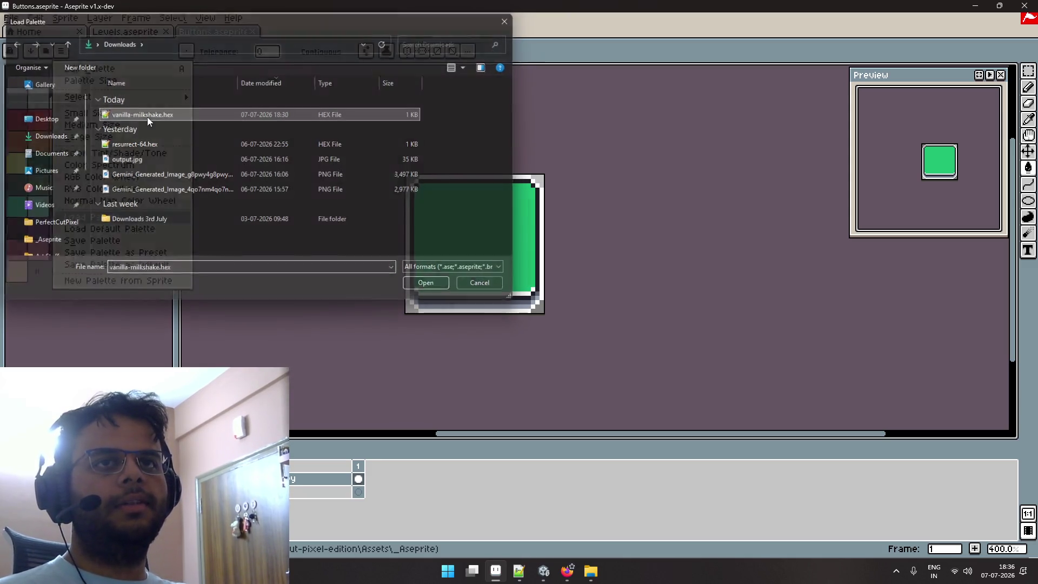
# Recentre the view on the button sprite and save Buttons.aseprite.
pyautogui.scroll(2, 463, 246)
pyautogui.moveTo(457, 249); pyautogui.dragTo(387, 287)
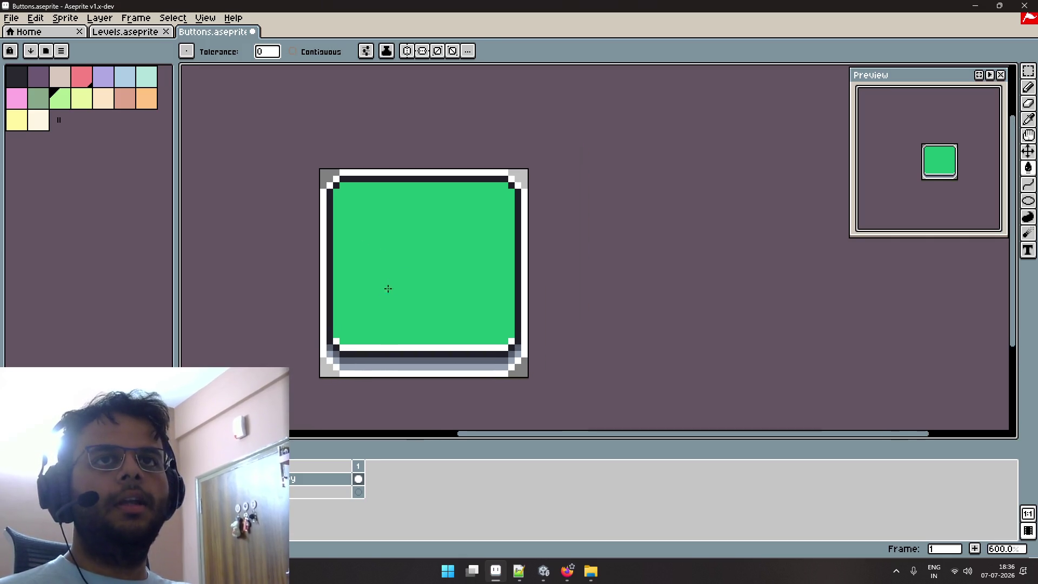
pyautogui.hotkey('ctrl', 's')
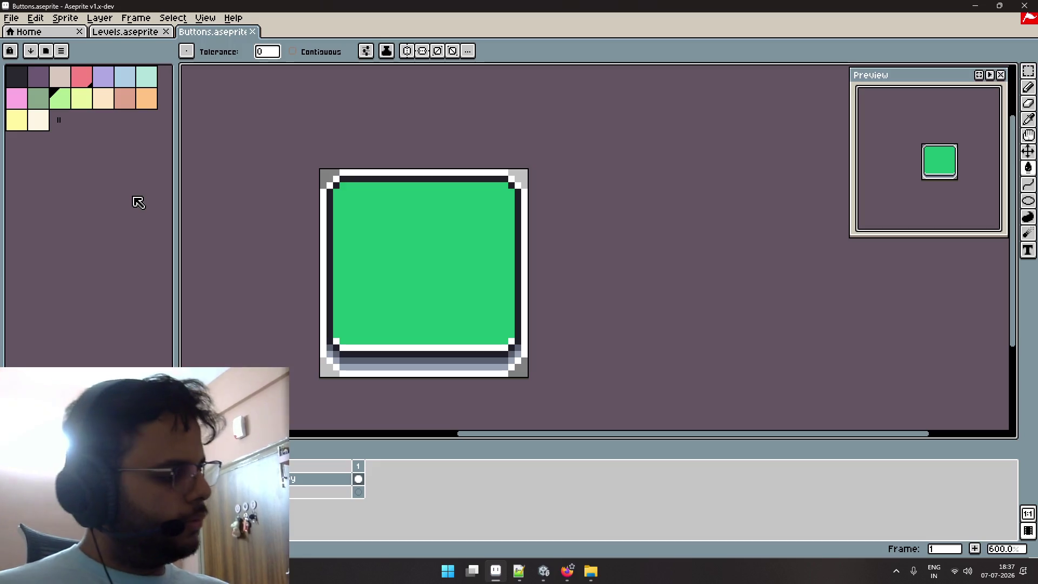
# Search 'ski free' in a new tab and open ClassicReload's SkiFree play page from the image results.
pyautogui.hotkey('alt', 'Tab')
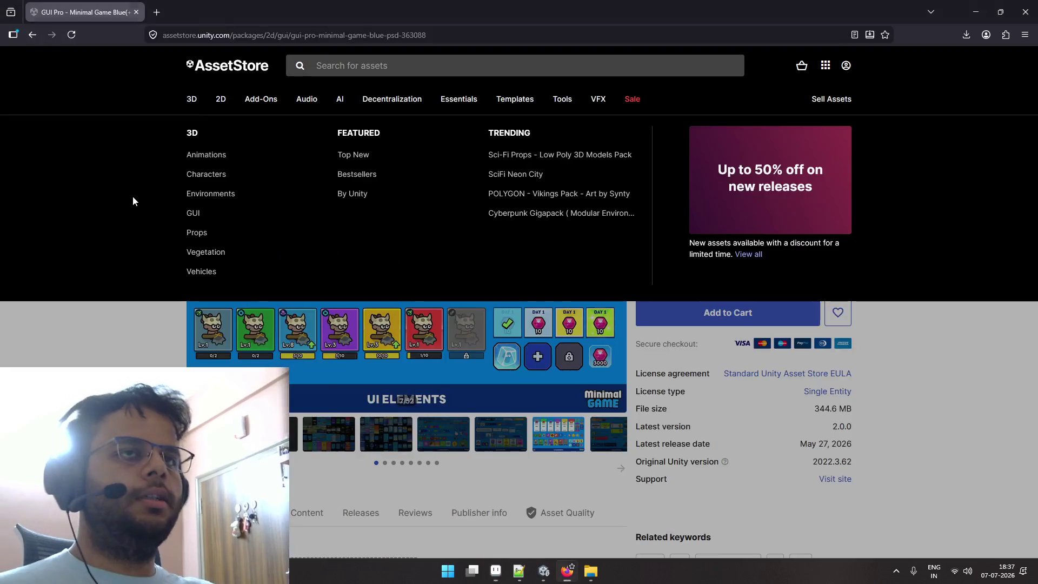
pyautogui.hotkey('ctrl', 't')
pyautogui.write('ski free')
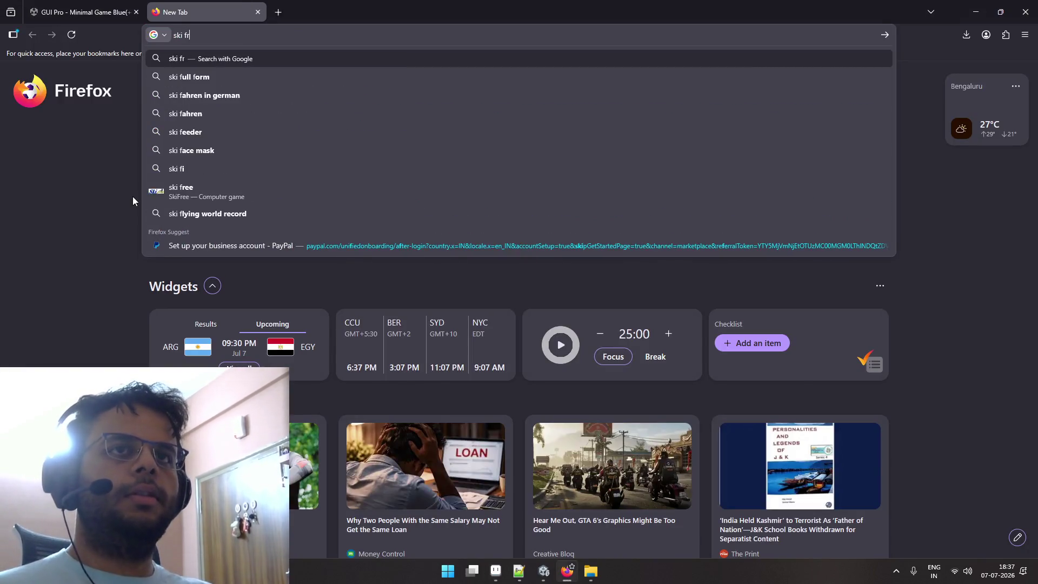
pyautogui.press('Return')
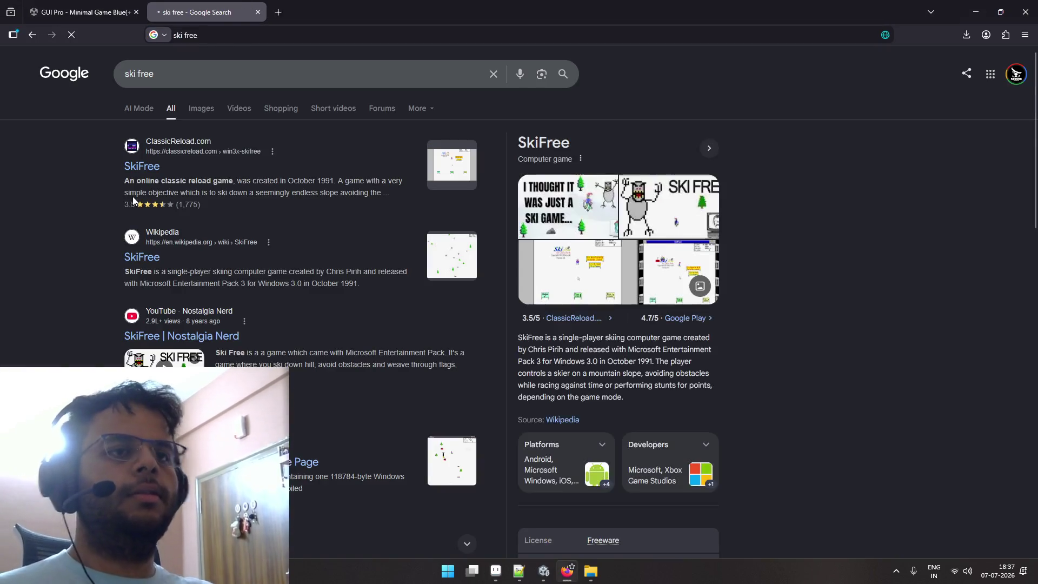
pyautogui.click(209, 113)
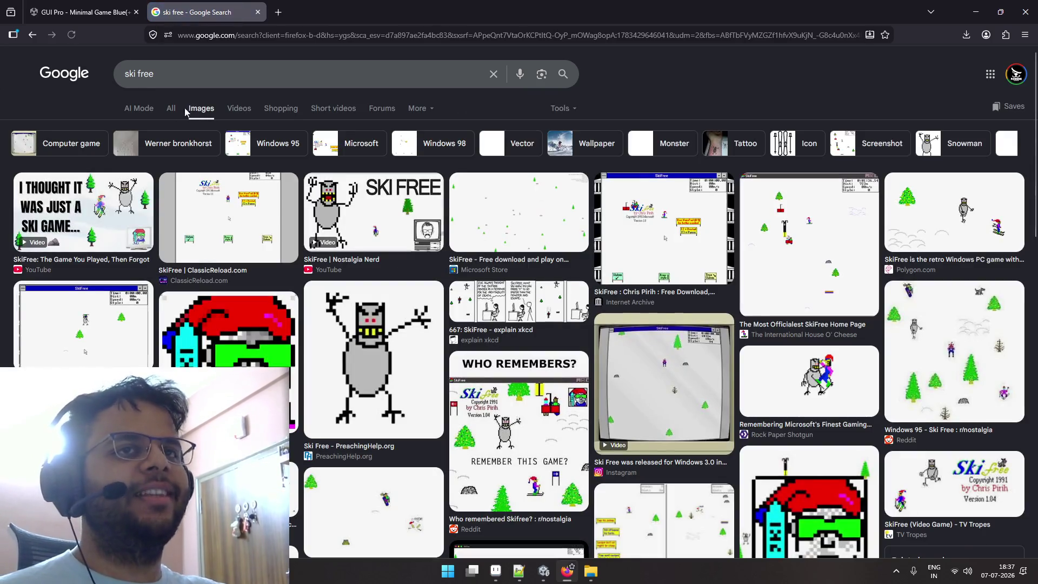
pyautogui.click(164, 108)
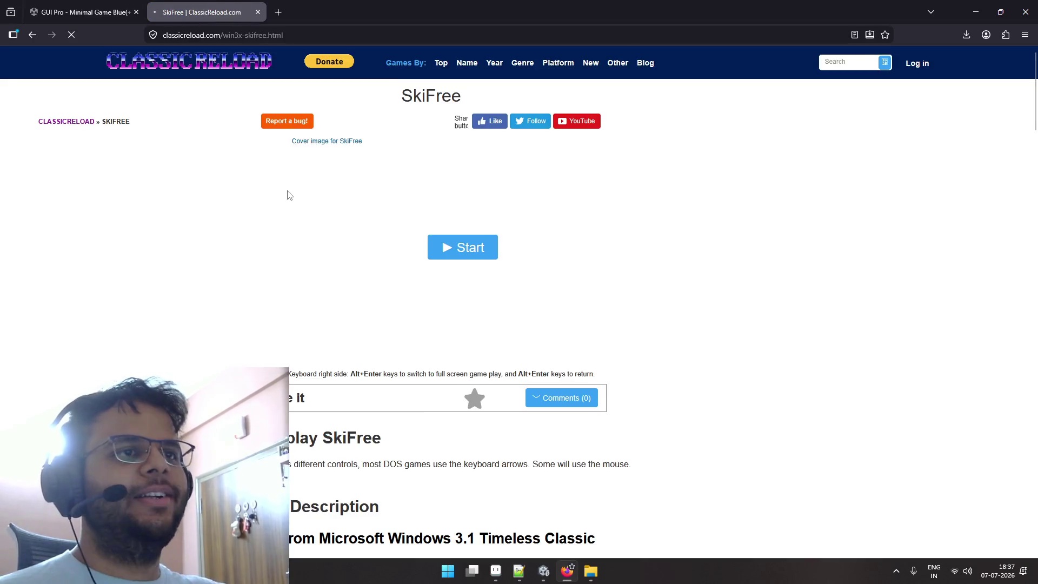
pyautogui.click(413, 287)
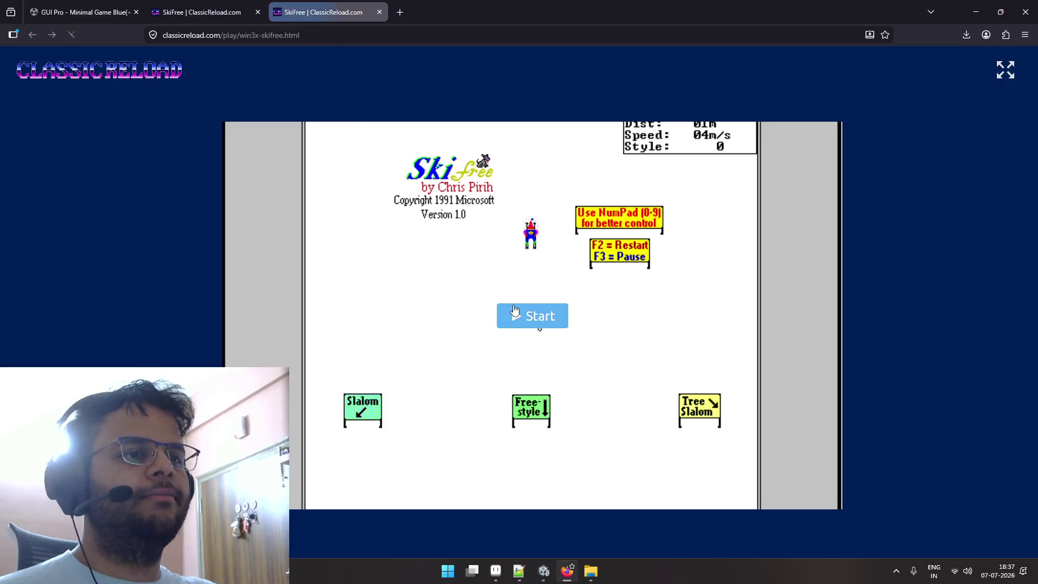
# Launch the SkiFree emulator and steer the skier downhill and toward the right.
pyautogui.click(524, 316)
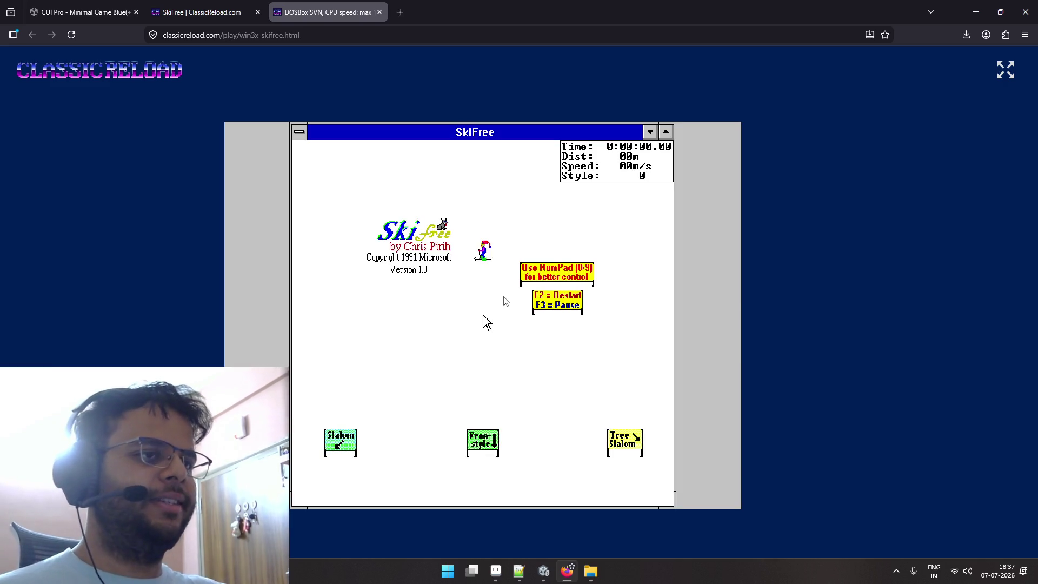
pyautogui.click(485, 321)
pyautogui.press('Down')
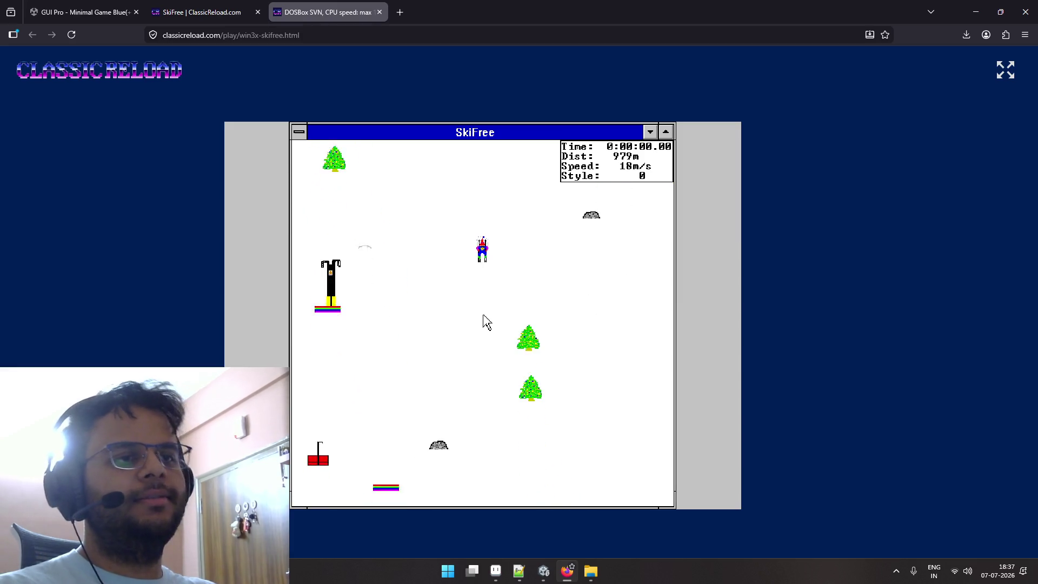
pyautogui.press('Right')
pyautogui.moveTo(484, 322)
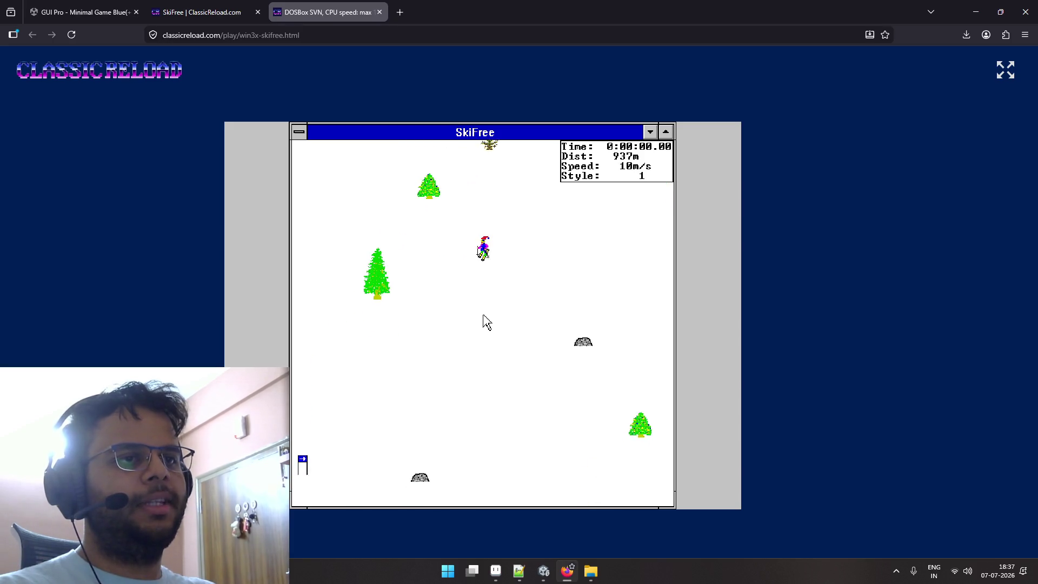
pyautogui.press('Right')
pyautogui.press('Down')
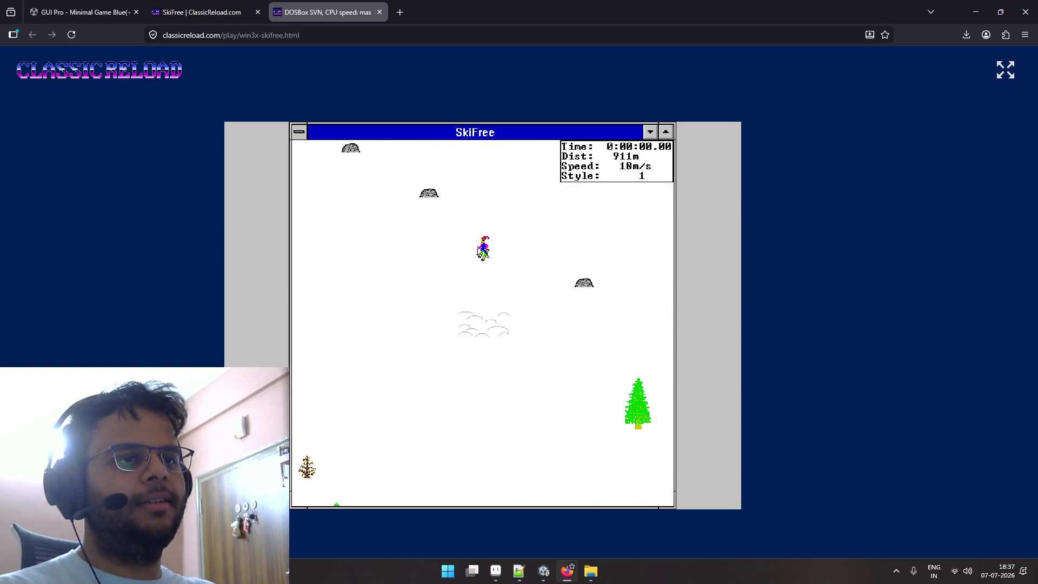
# Jump, recover from a crash, and chain several jumps for style points.
pyautogui.click(486, 321)
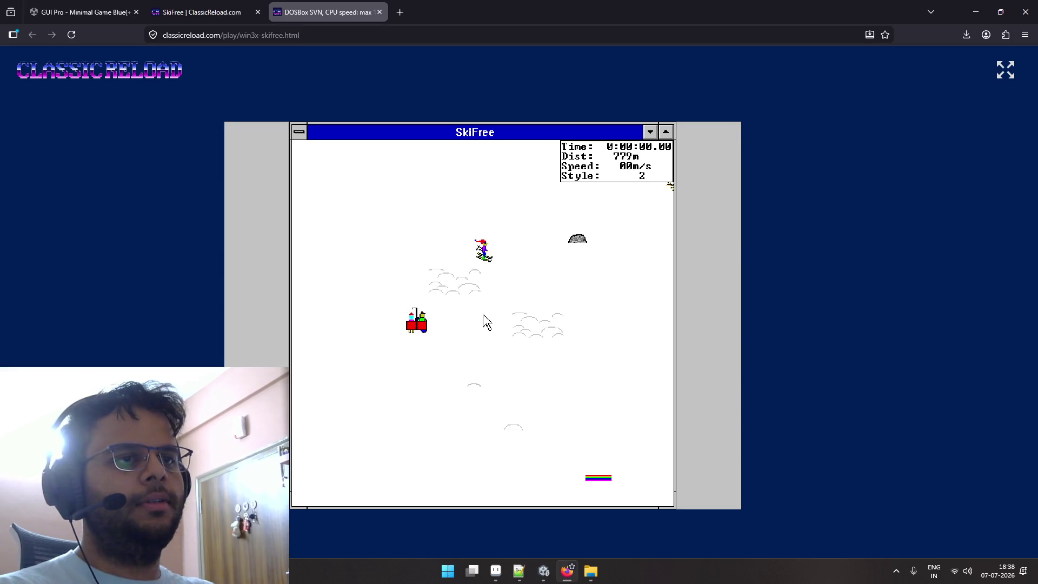
pyautogui.press('Down')
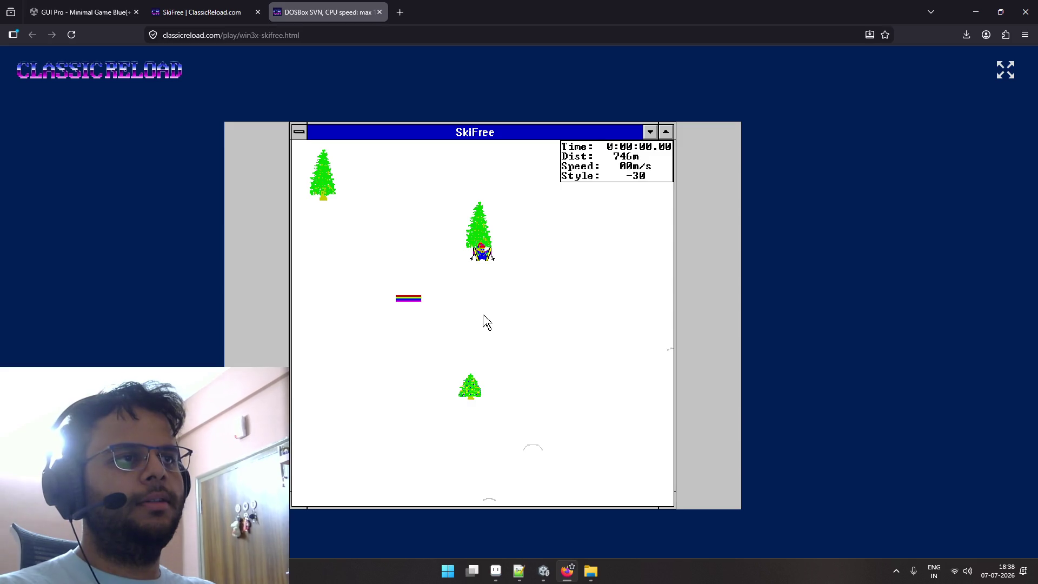
pyautogui.press('Down')
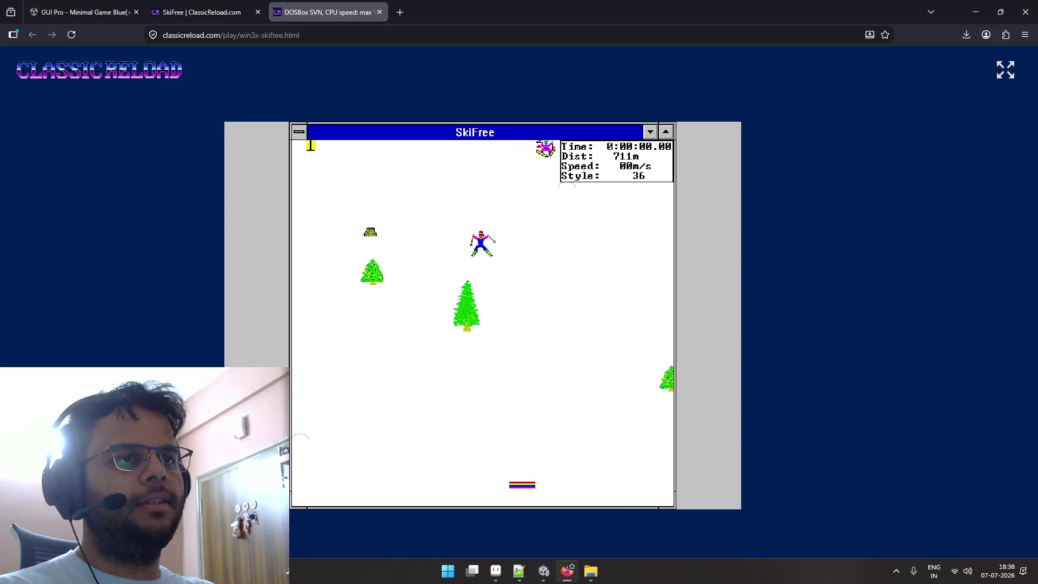
pyautogui.moveTo(485, 319)
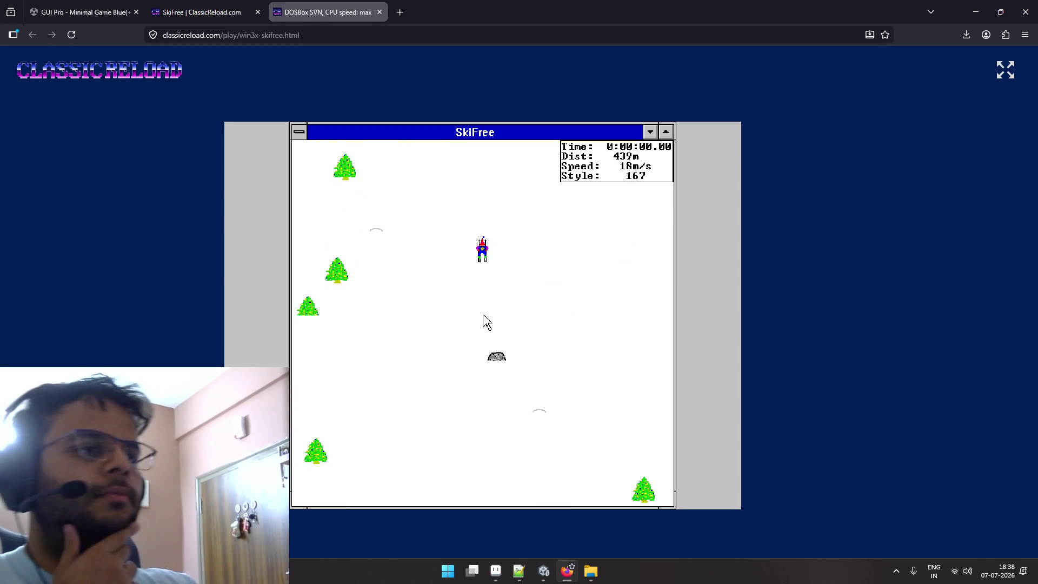
pyautogui.click(486, 322)
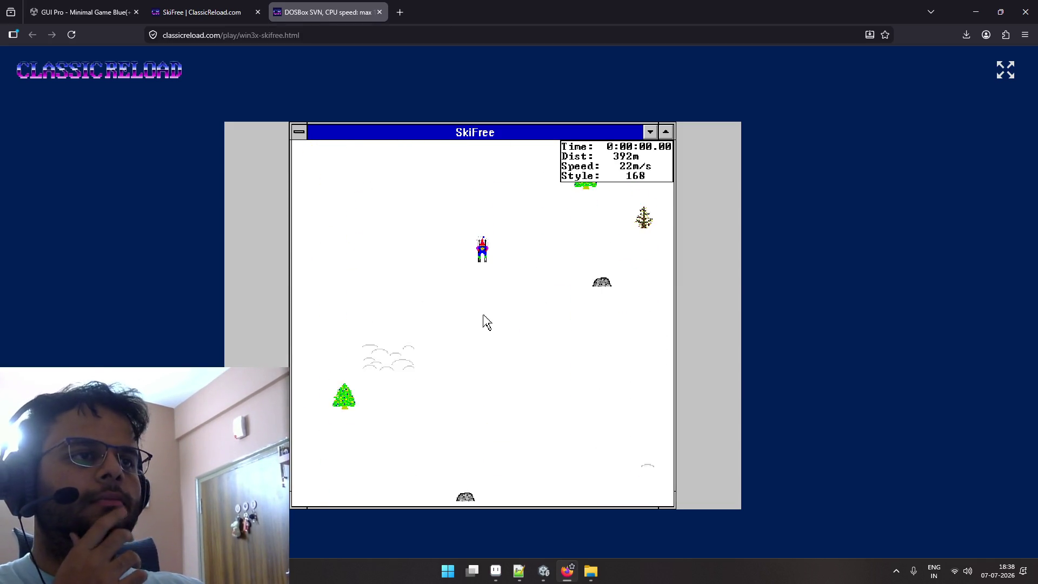
pyautogui.click(487, 321)
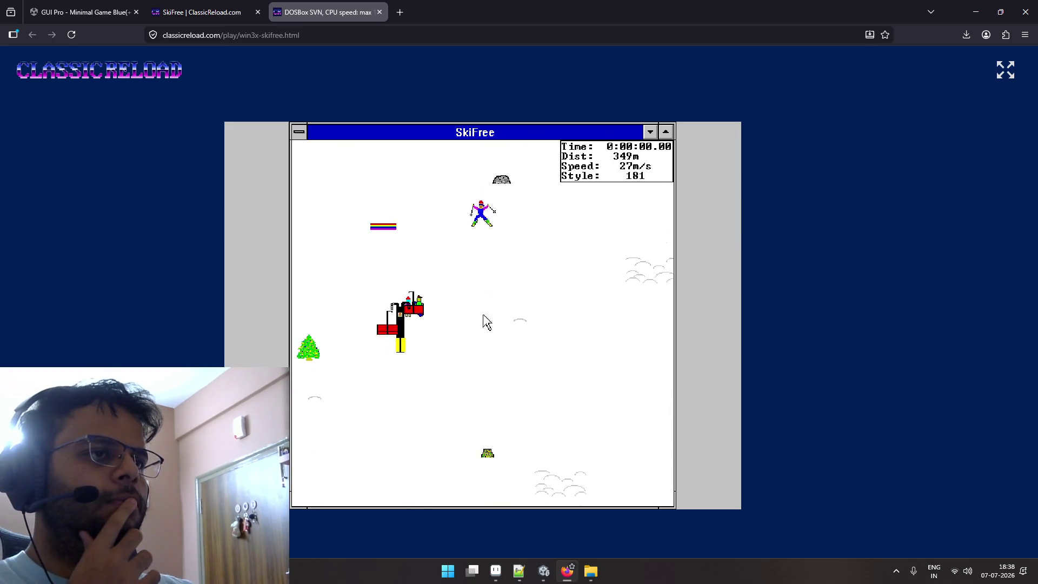
pyautogui.click(486, 321)
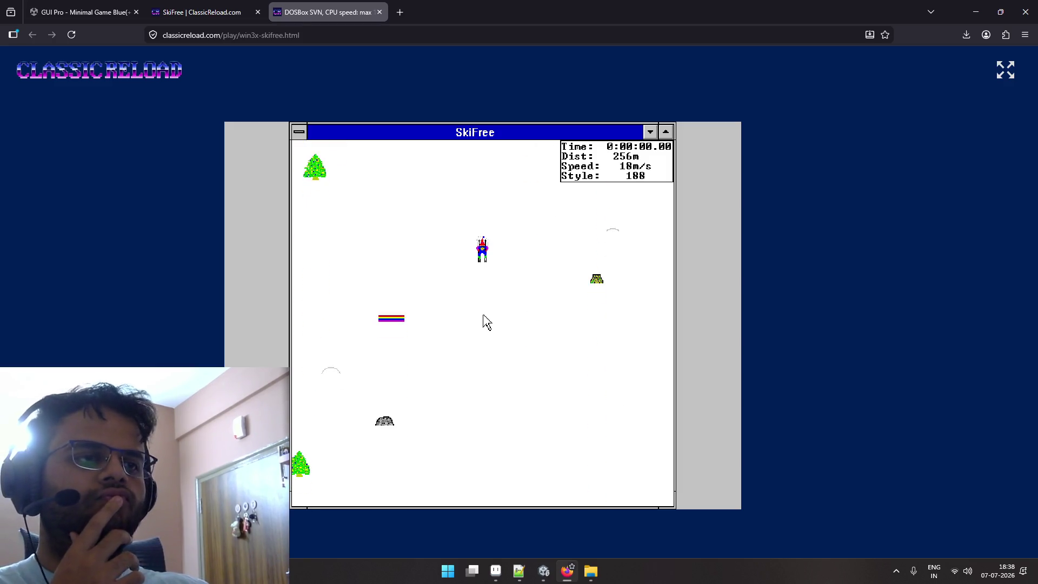
# Recover from the final crash, dismiss the 113 high score message, and close the game tab.
pyautogui.moveTo(417, 315)
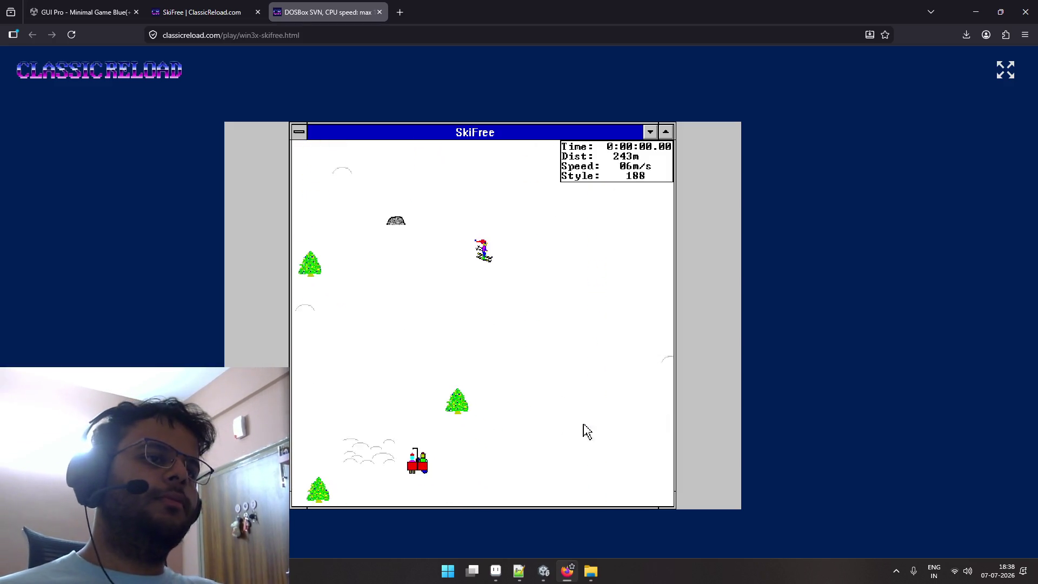
pyautogui.moveTo(466, 452)
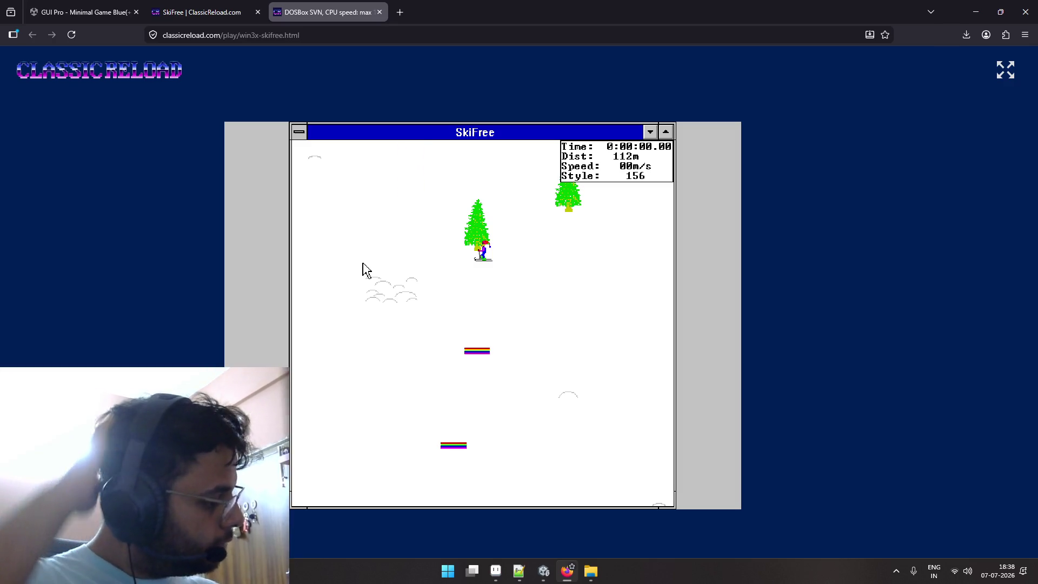
pyautogui.click(556, 364)
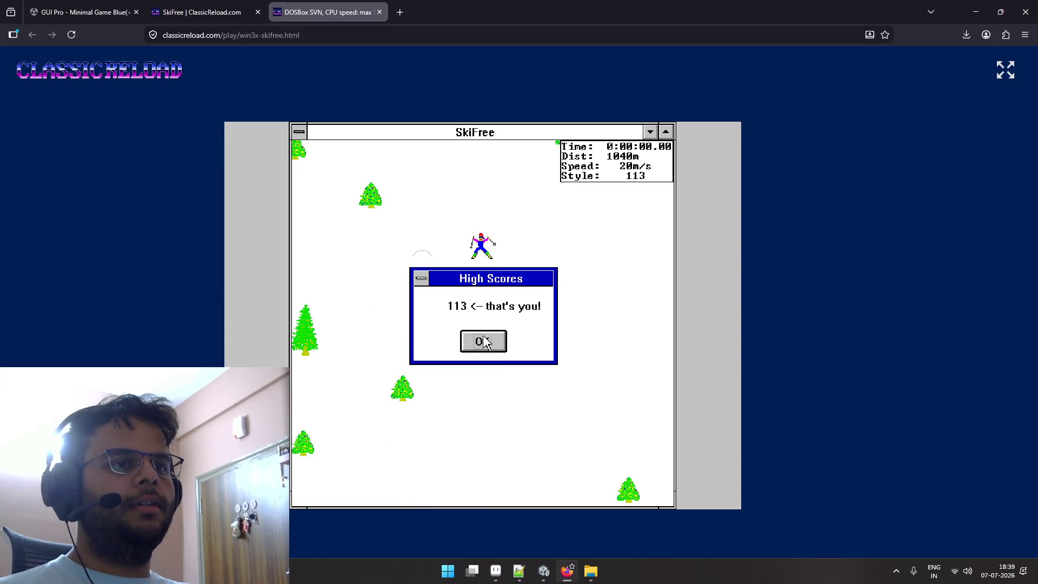
pyautogui.click(483, 341)
pyautogui.hotkey('ctrl', 'w')
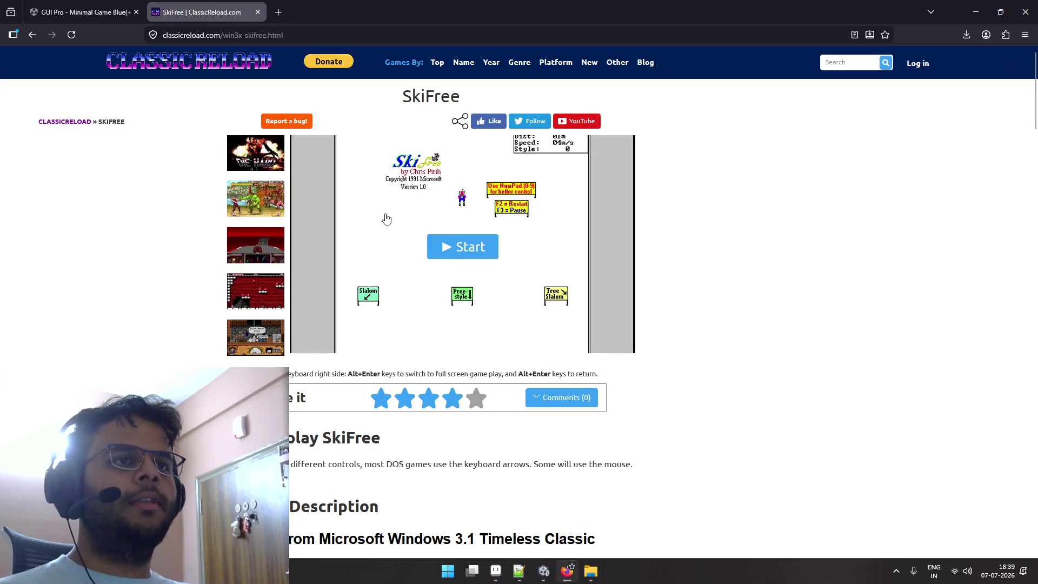
# Close the SkiFree tab, glance over the GUI Pro - Minimal Game Blue(+PSD) page, and open a blank tab.
pyautogui.hotkey('ctrl', 'w')
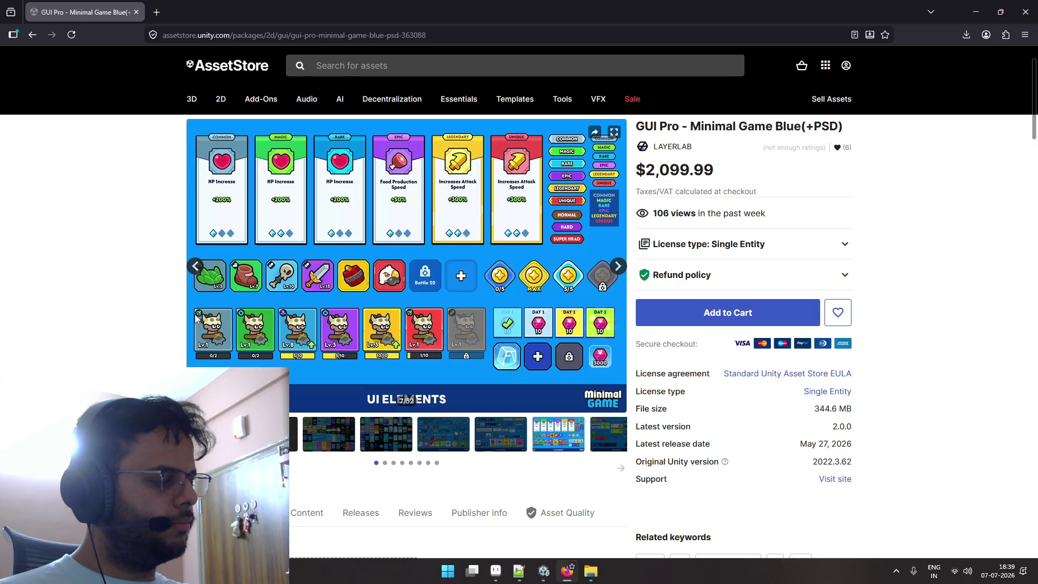
pyautogui.scroll(2, 195, 317)
pyautogui.scroll(-8, 196, 317)
pyautogui.scroll(8, 196, 317)
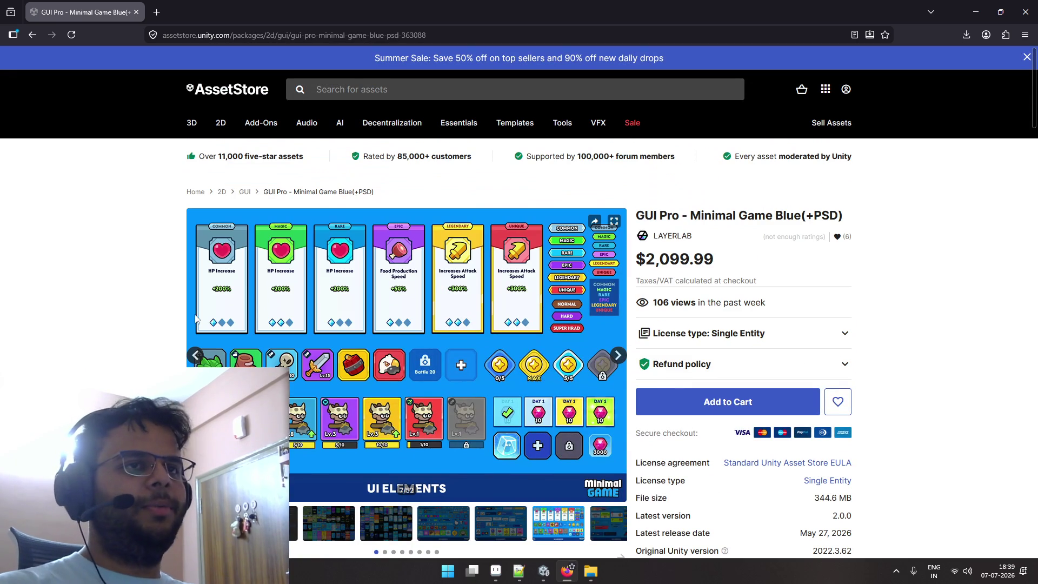
pyautogui.hotkey('ctrl', 't')
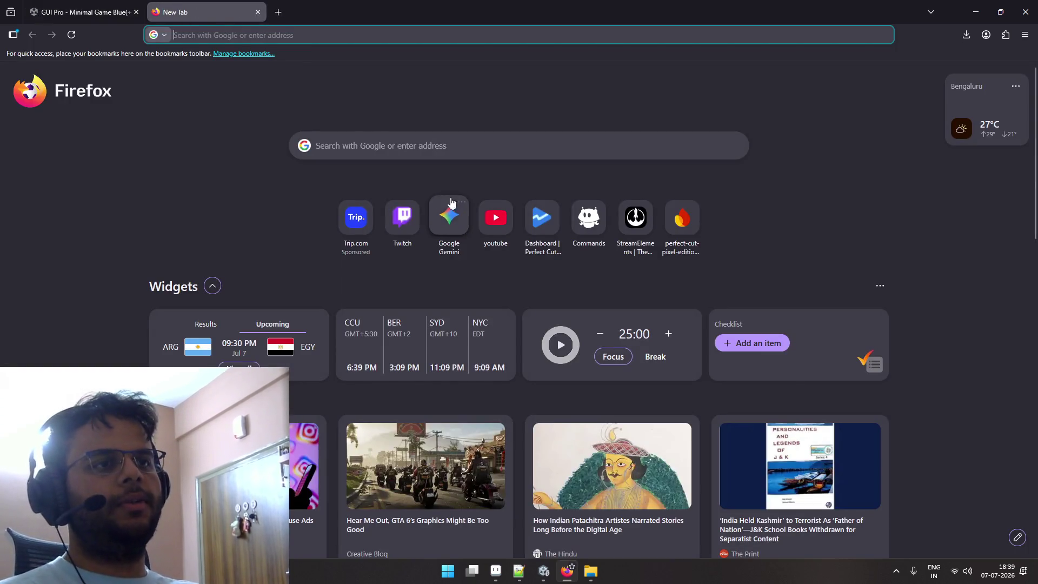
# Open YouTube and search for 'Godotbrackeys' using the godot brackeys suggestion.
pyautogui.click(481, 210)
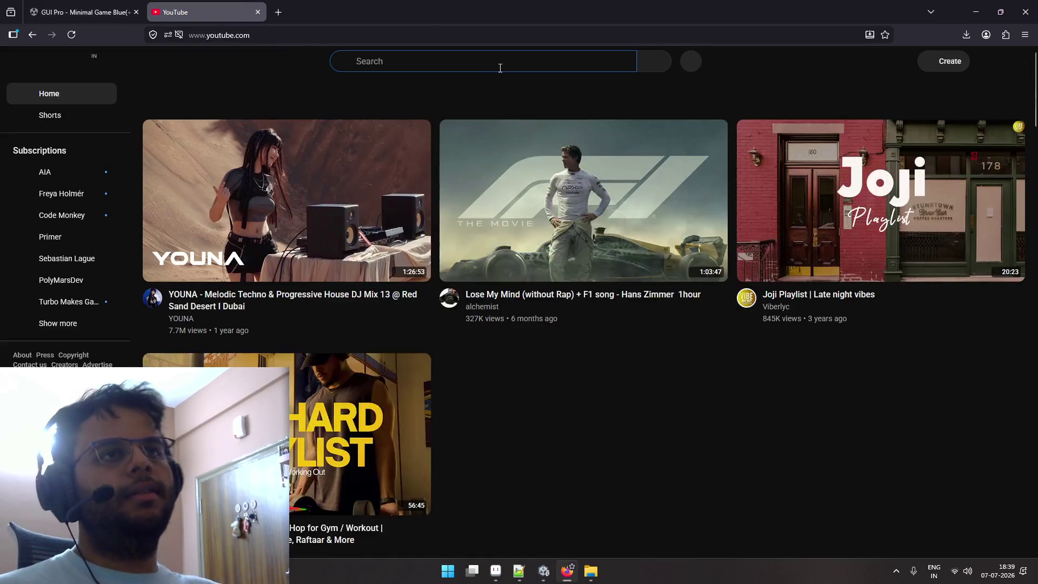
pyautogui.click(500, 67)
pyautogui.write('Go')
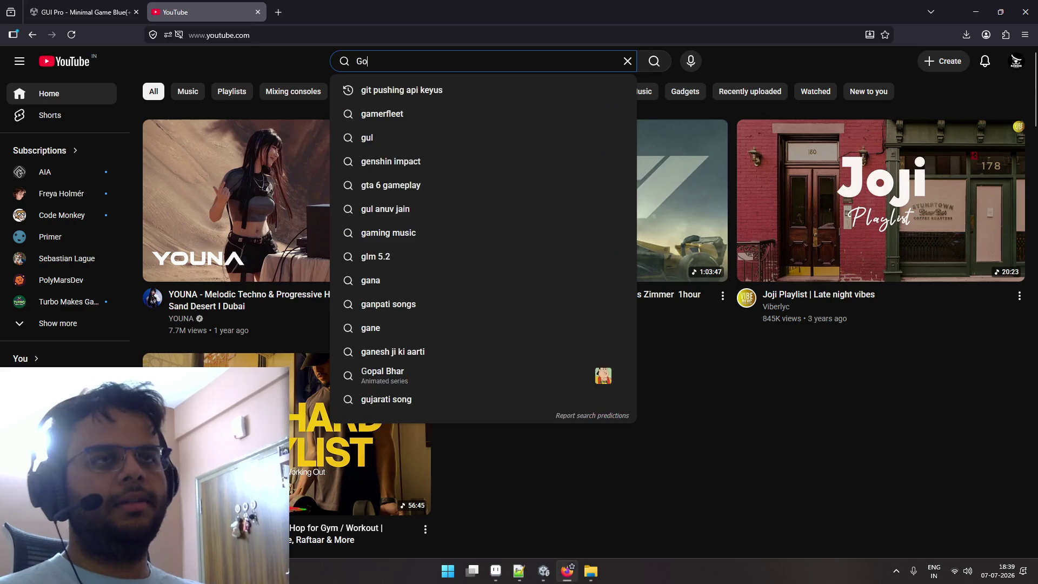
pyautogui.write('dotbrackeys')
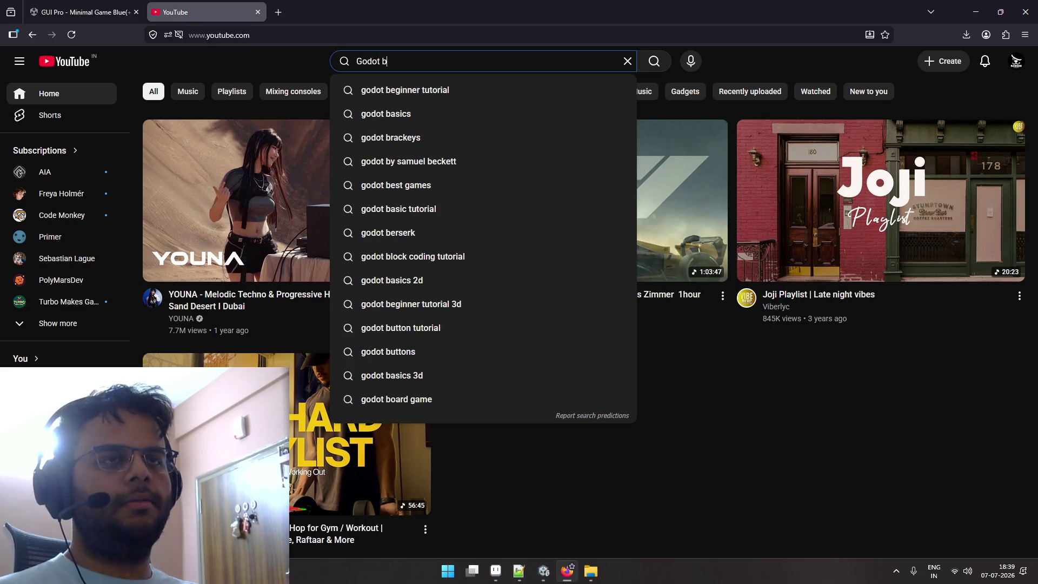
pyautogui.press('Down')
pyautogui.press('Return')
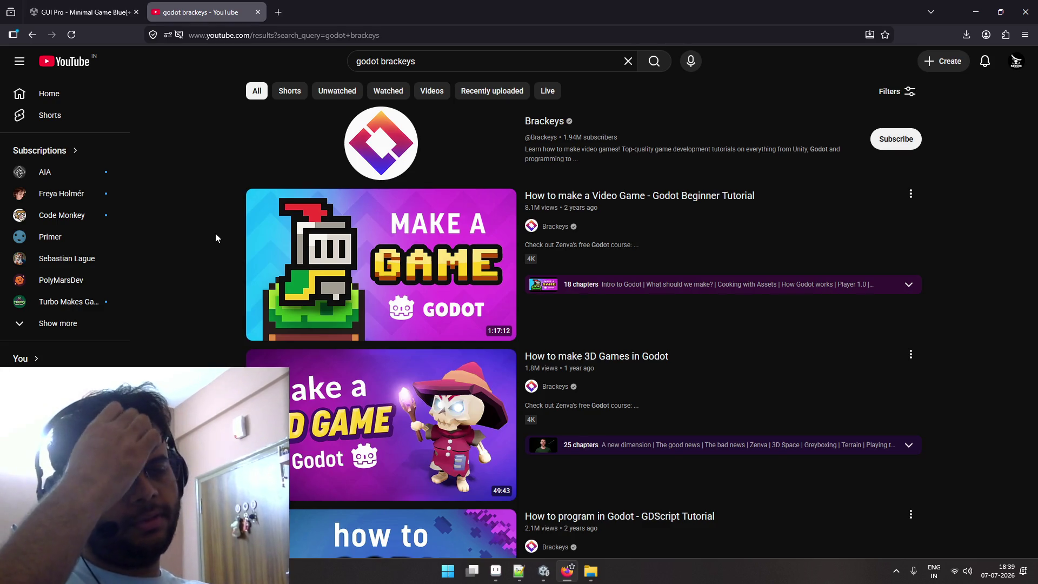
# Open the Godot beginner tutorial video from the search results.
pyautogui.scroll(-2, 216, 232)
pyautogui.scroll(2, 215, 233)
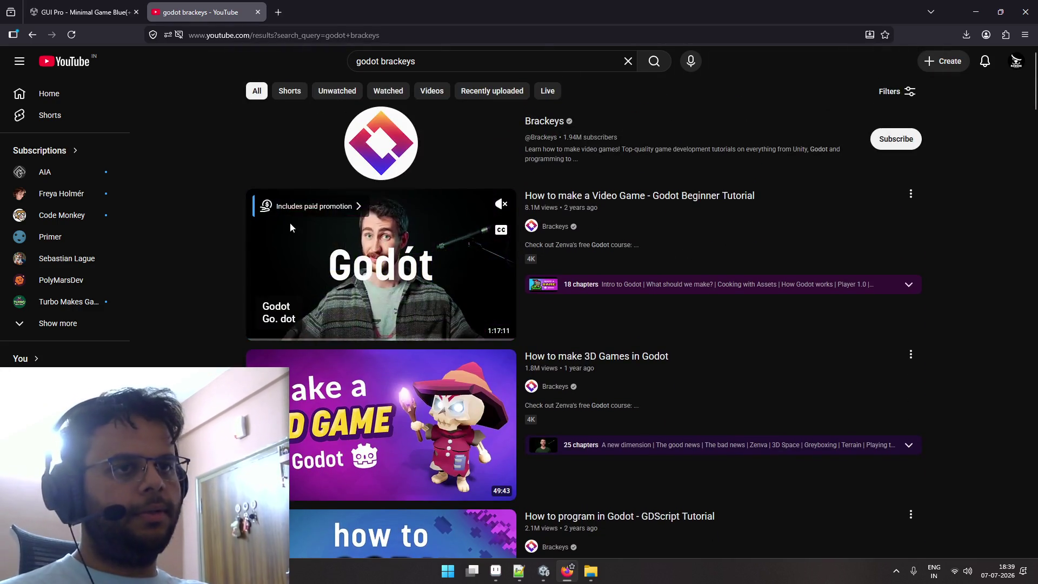
pyautogui.click(304, 254)
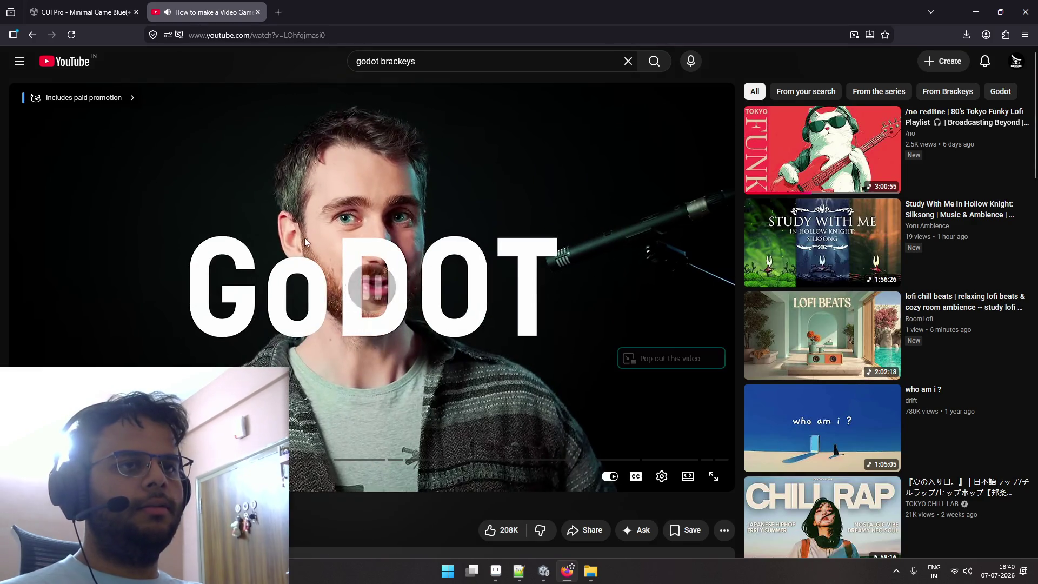
# Scroll the tutorial's page, then close the video tab and return to Aseprite.
pyautogui.scroll(-4, 300, 232)
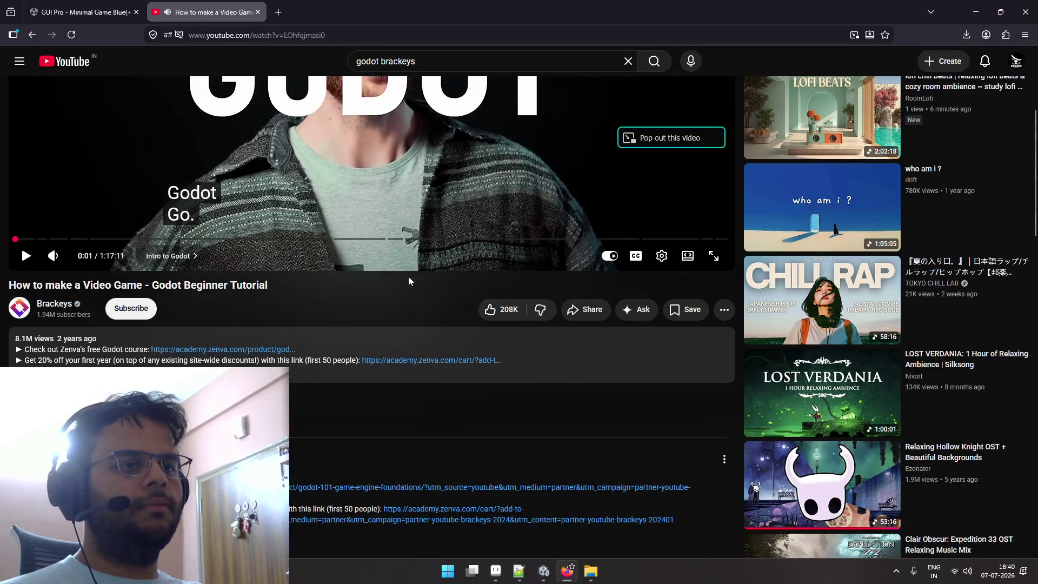
pyautogui.scroll(-1, 201, 234)
pyautogui.scroll(-3, 201, 235)
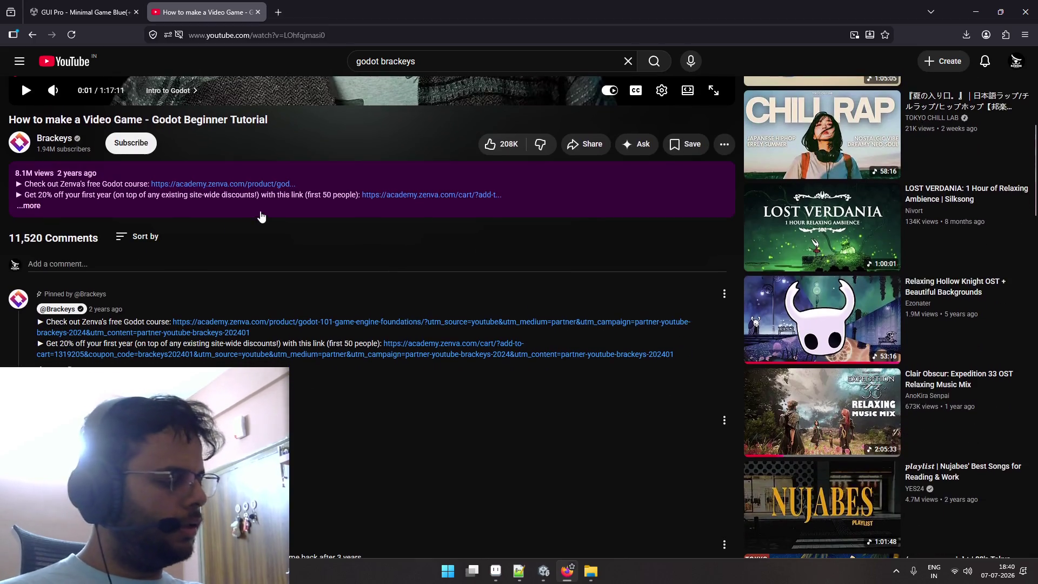
pyautogui.scroll(5, 259, 215)
pyautogui.scroll(3, 347, 126)
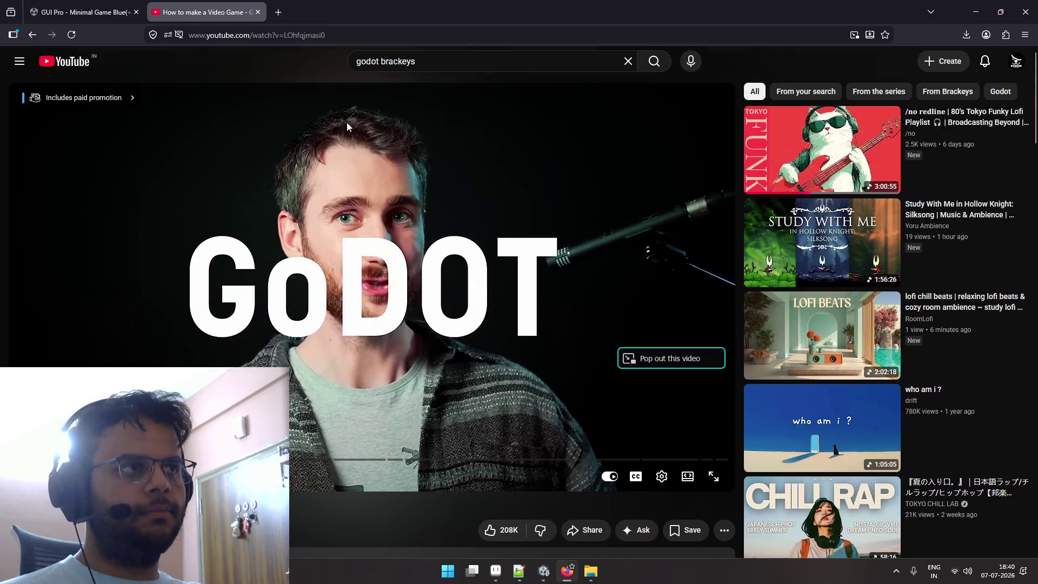
pyautogui.scroll(-9, 347, 126)
pyautogui.scroll(5, 347, 126)
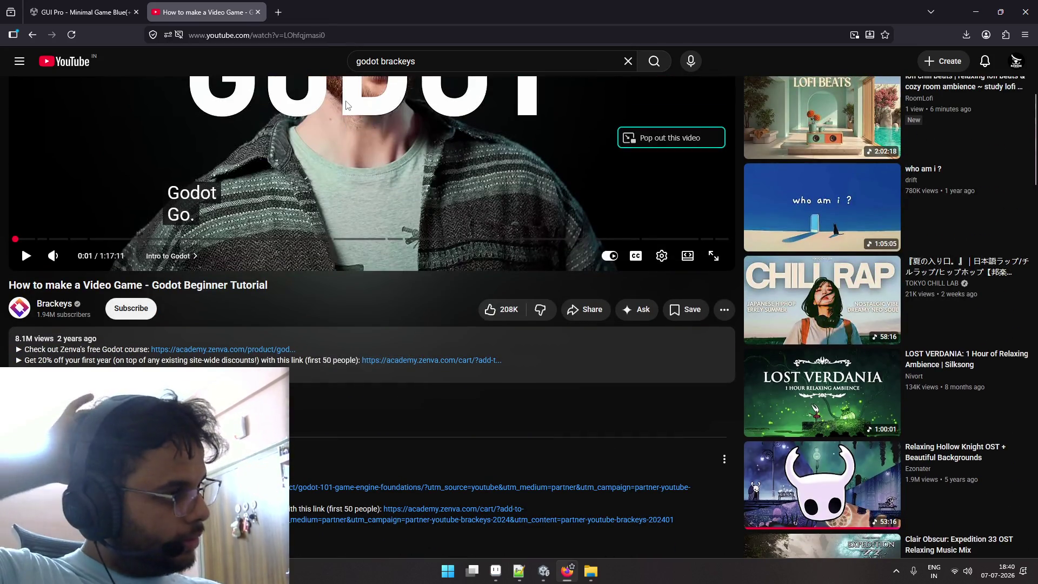
pyautogui.scroll(3, 346, 105)
pyautogui.scroll(1, 357, 172)
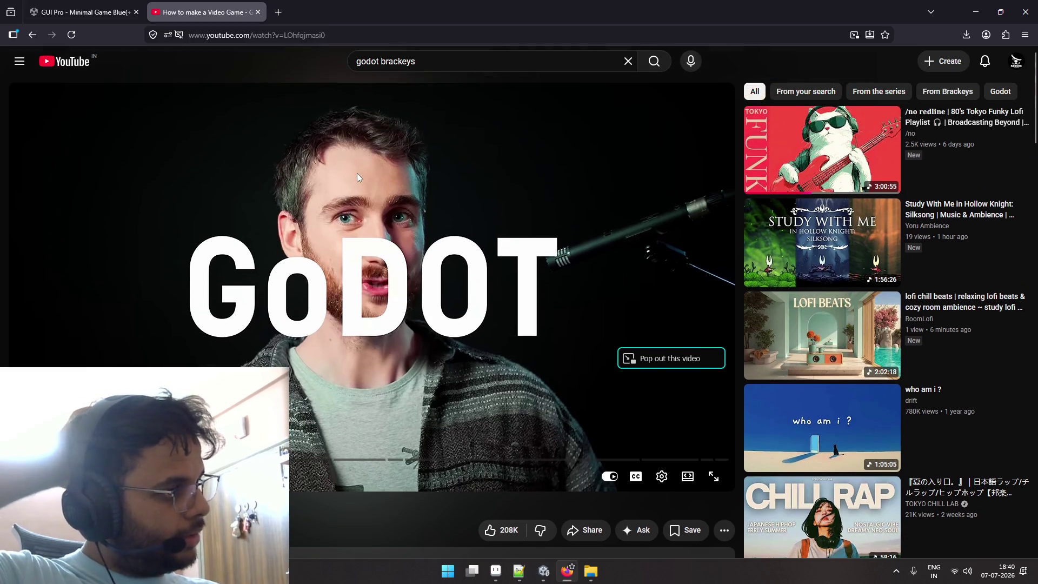
pyautogui.click(261, 14)
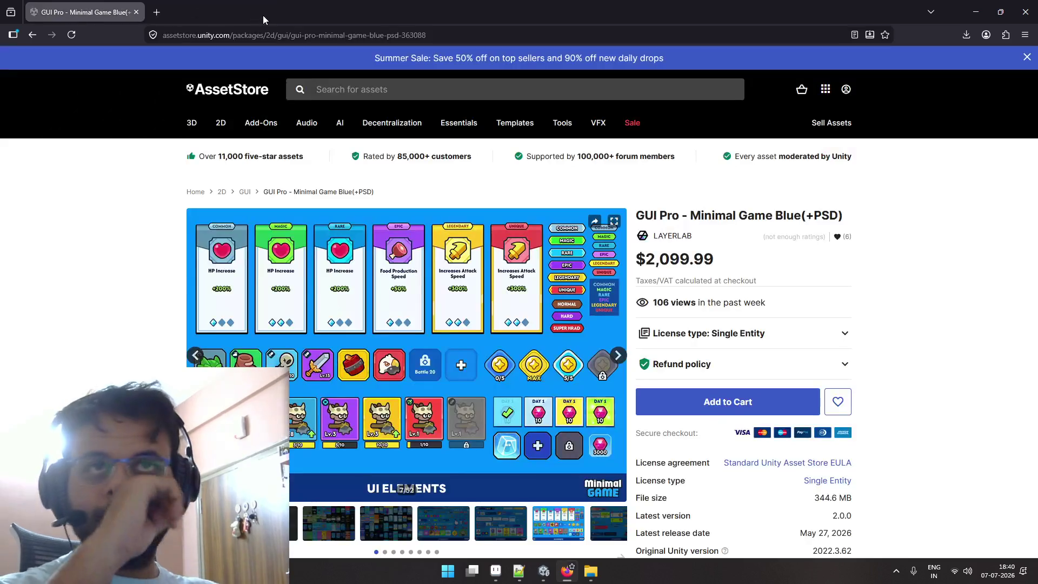
pyautogui.hotkey('alt', 'Tab')
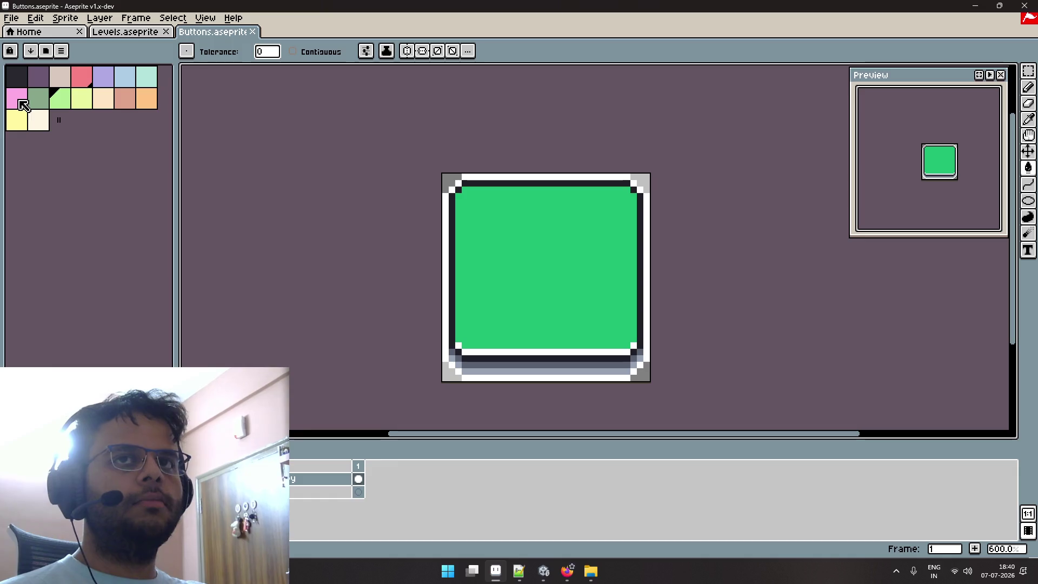
# Fill the button's green interior with the lavender palette colour.
pyautogui.click(41, 83)
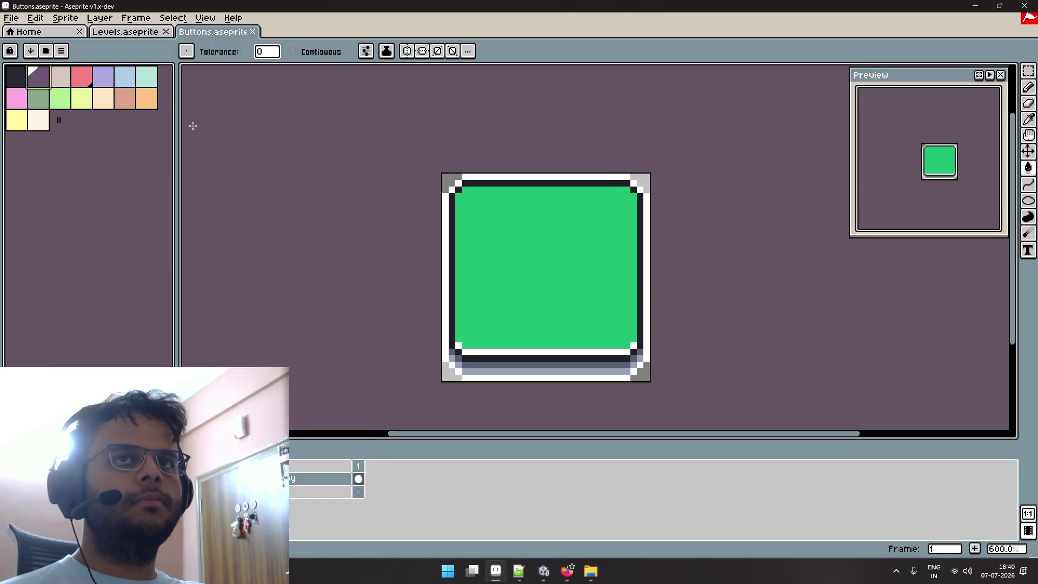
pyautogui.click(501, 243)
pyautogui.moveTo(538, 279); pyautogui.dragTo(498, 208)
pyautogui.scroll(3, 533, 247)
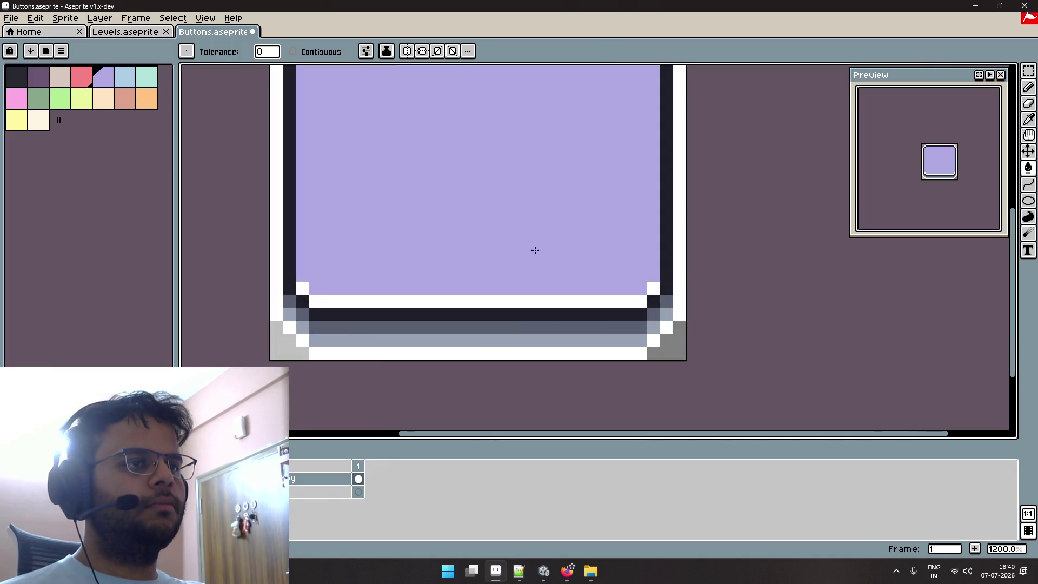
# Undo the erased pixels at the bottom-right and bottom-left corners, then return to the browser.
pyautogui.press('b')
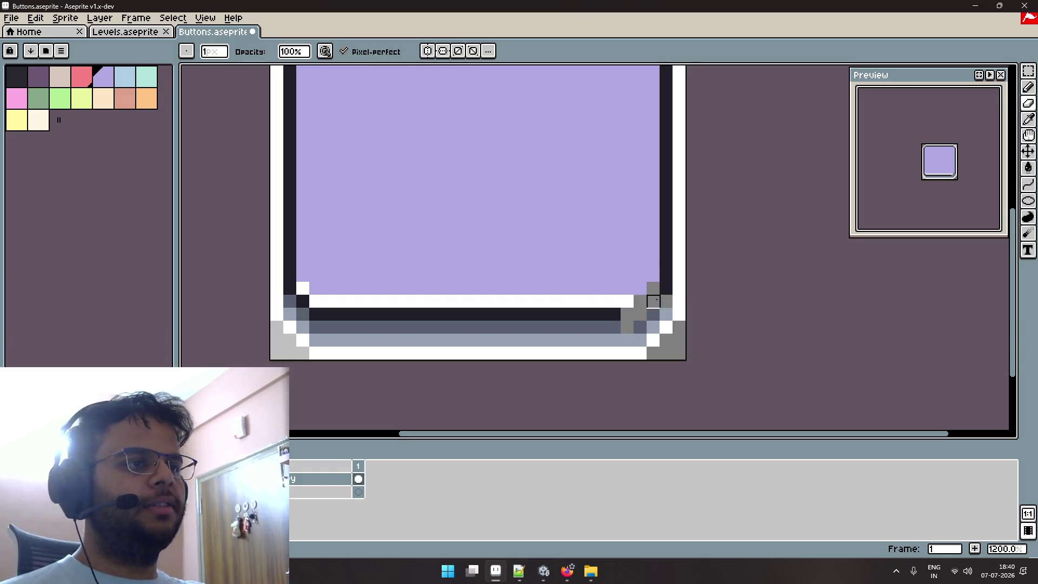
pyautogui.hotkey('ctrl', 'z')
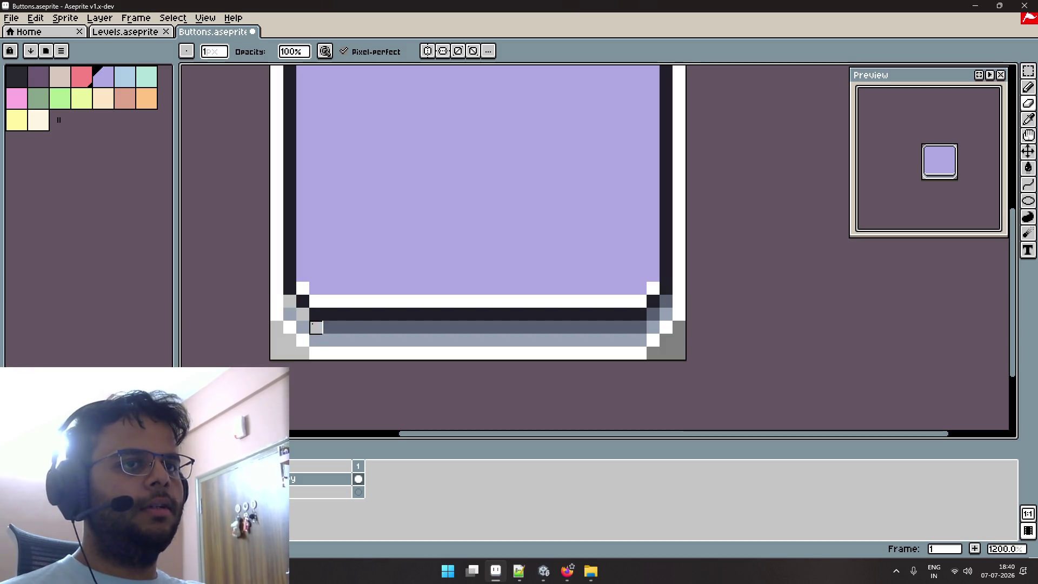
pyautogui.hotkey('ctrl', 'z')
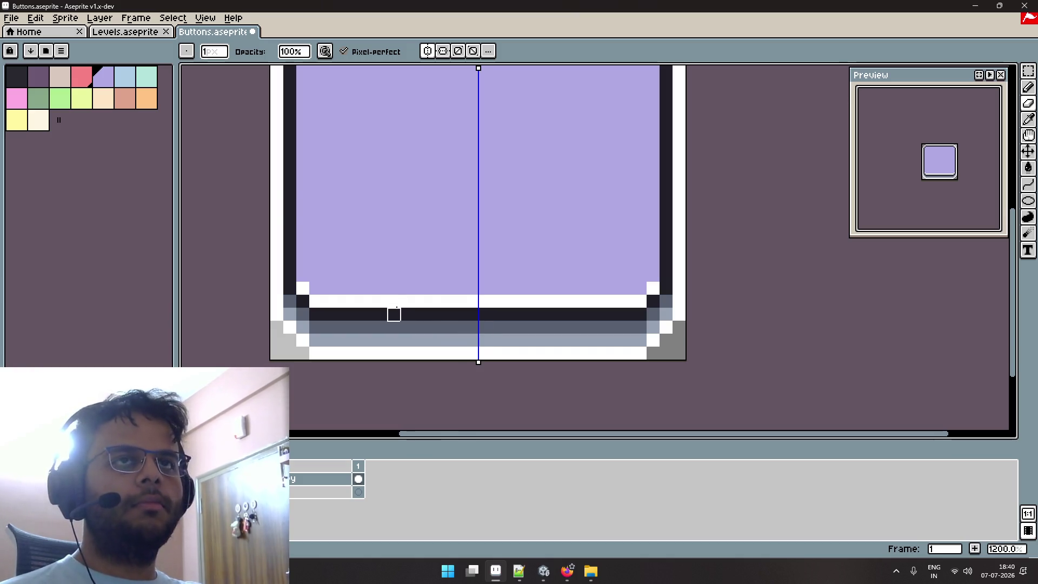
pyautogui.hotkey('alt', 'Tab')
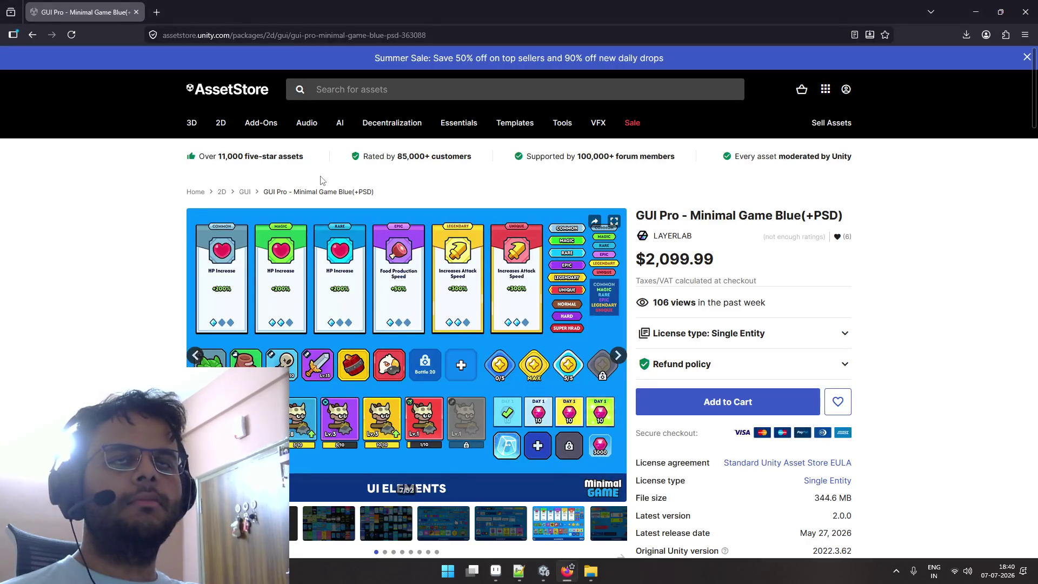
# Paste the YouTube tutorial link into the OBS stream chat and send it.
pyautogui.hotkey('ctrl', 'Tab')
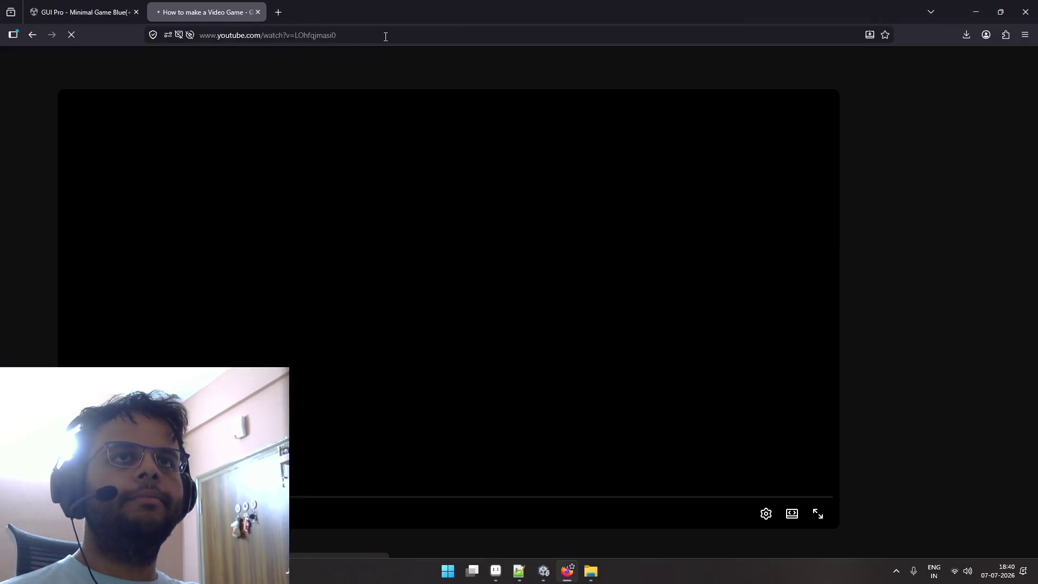
pyautogui.click(384, 35)
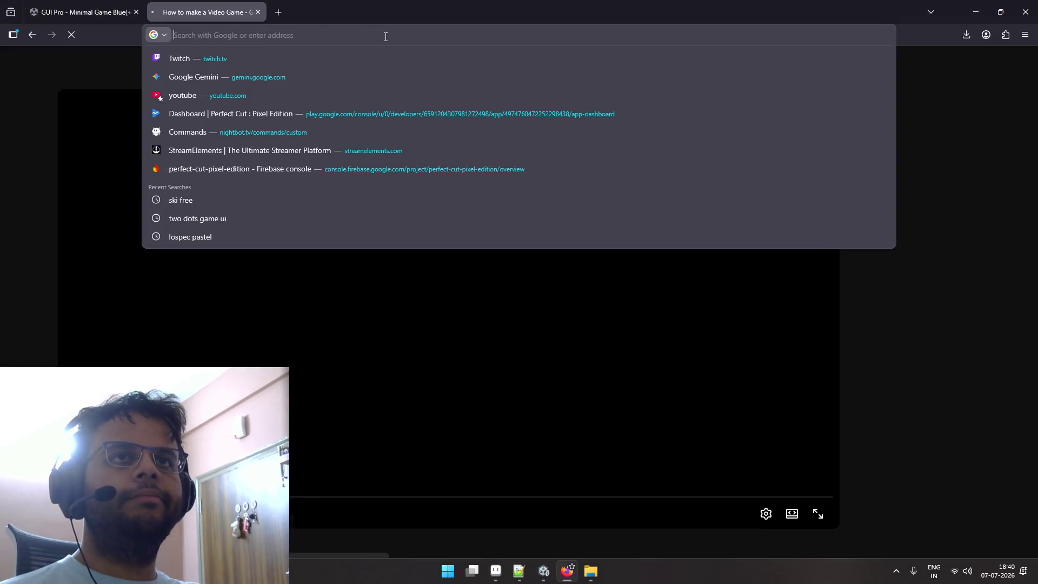
pyautogui.hotkey('ctrl', 'w')
pyautogui.moveTo(518, 137)
pyautogui.press('ctrl+super+Right')
pyautogui.press('ctrl+super+Right')
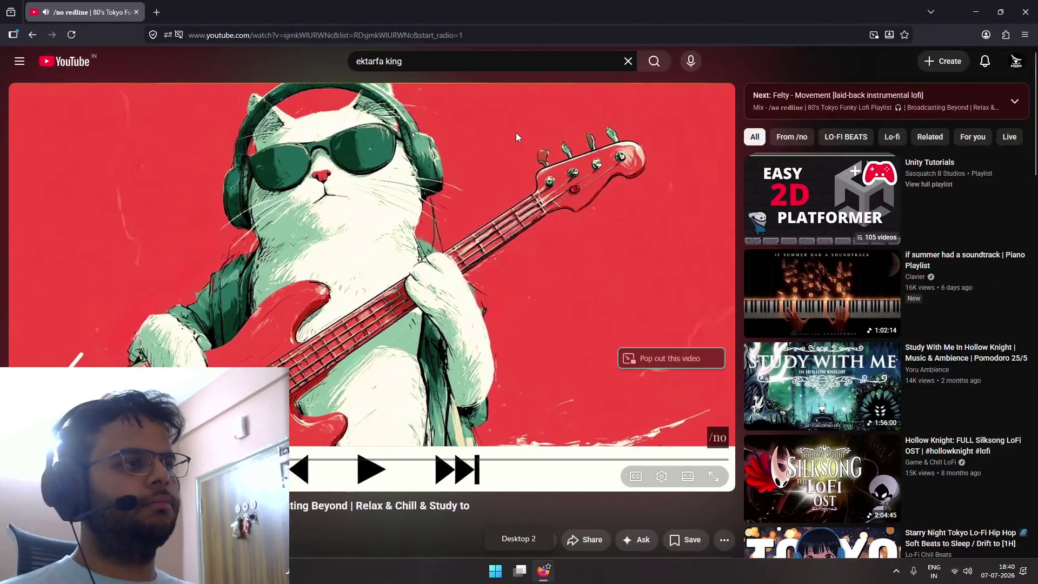
pyautogui.click(869, 372)
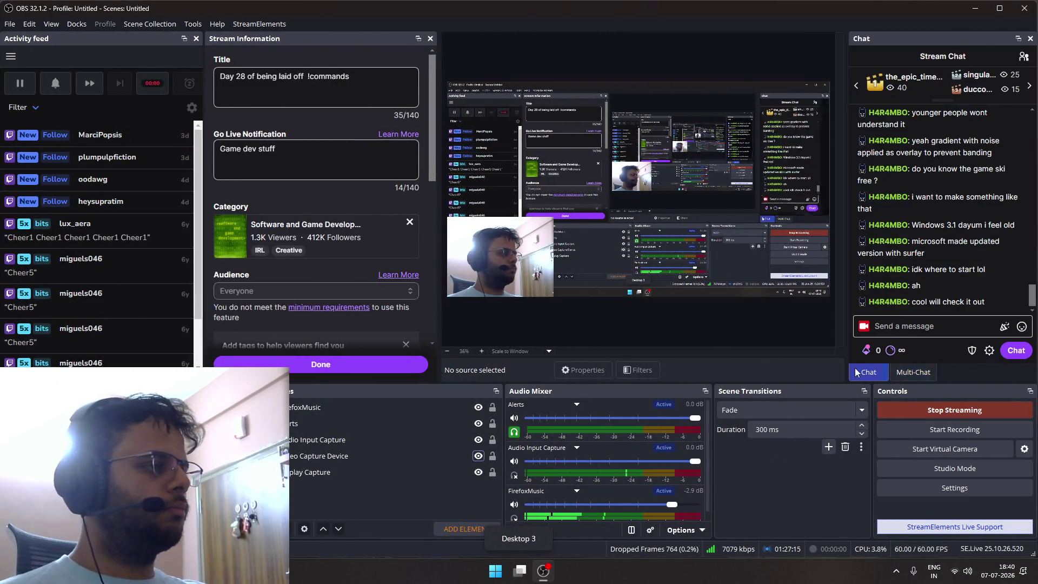
pyautogui.click(924, 326)
pyautogui.write('https://www.youtube.com/watch?v=LOhfqjmasI0')
pyautogui.press('Return')
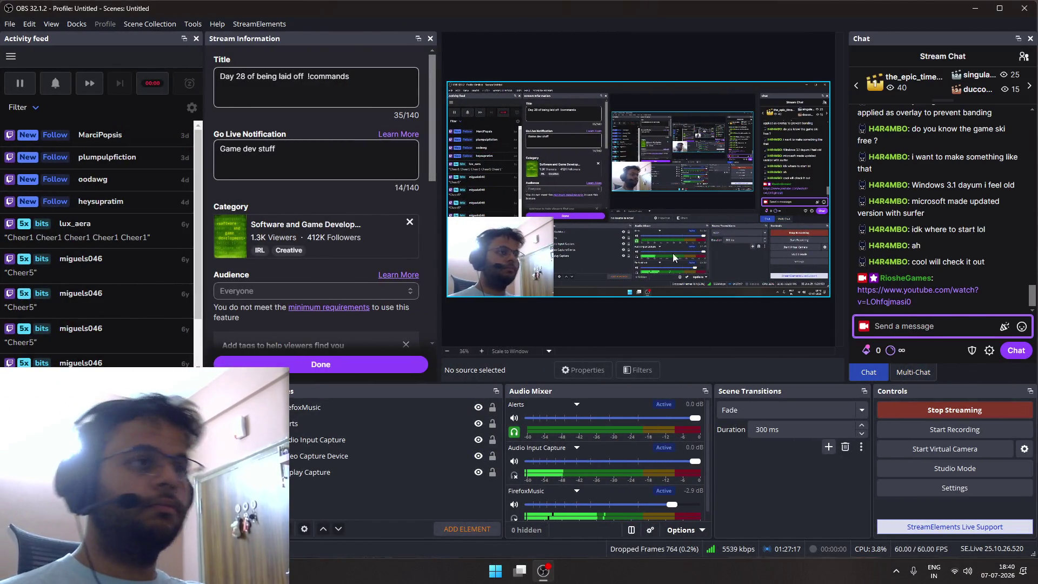
pyautogui.press('ctrl+super+Left')
pyautogui.press('ctrl+super+Left')
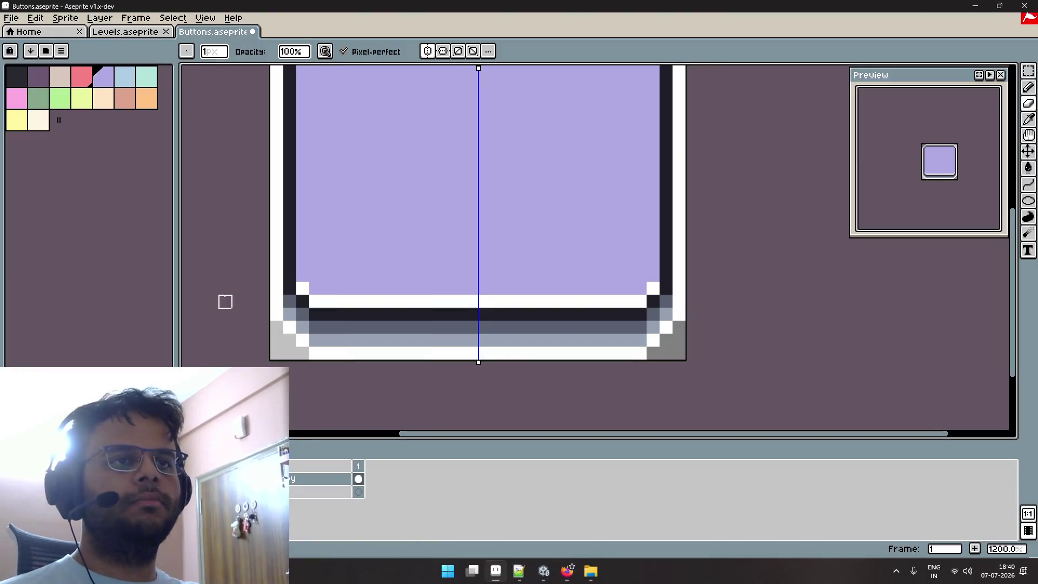
# Repaint the dark base row, lower strip and white row above it grey, mirrored.
pyautogui.hotkey('alt', 'Tab')
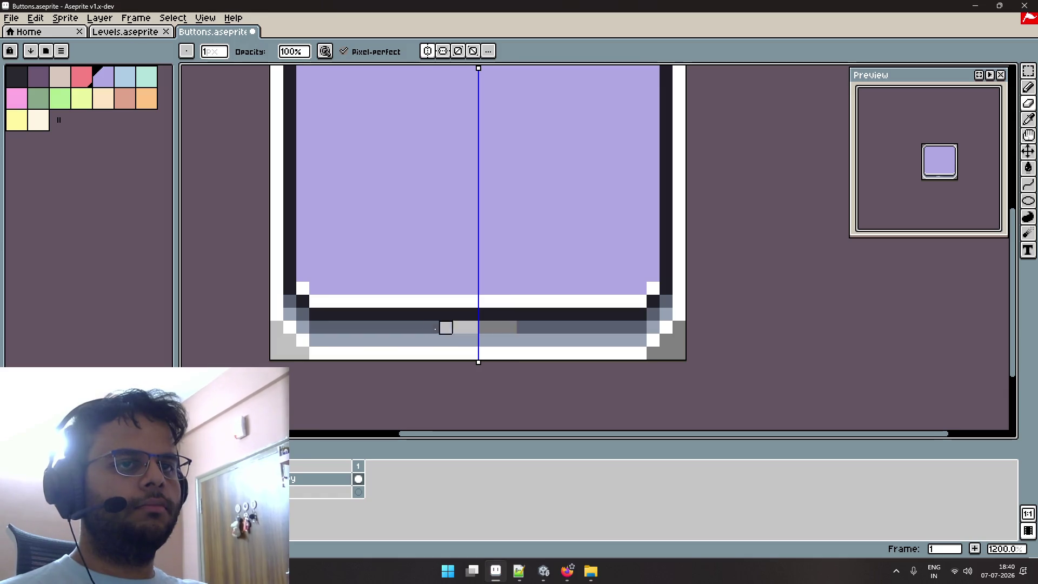
pyautogui.moveTo(445, 328)
pyautogui.mouseDown()
pyautogui.moveTo(298, 328)
pyautogui.moveTo(432, 340)
pyautogui.mouseUp()
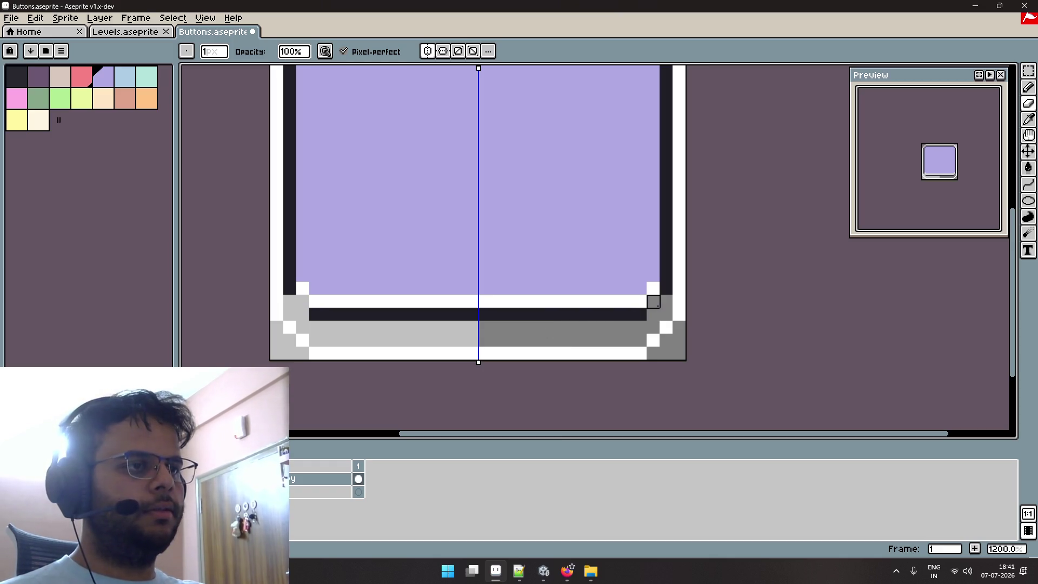
pyautogui.moveTo(626, 314); pyautogui.dragTo(536, 314)
pyautogui.moveTo(458, 314); pyautogui.dragTo(497, 314)
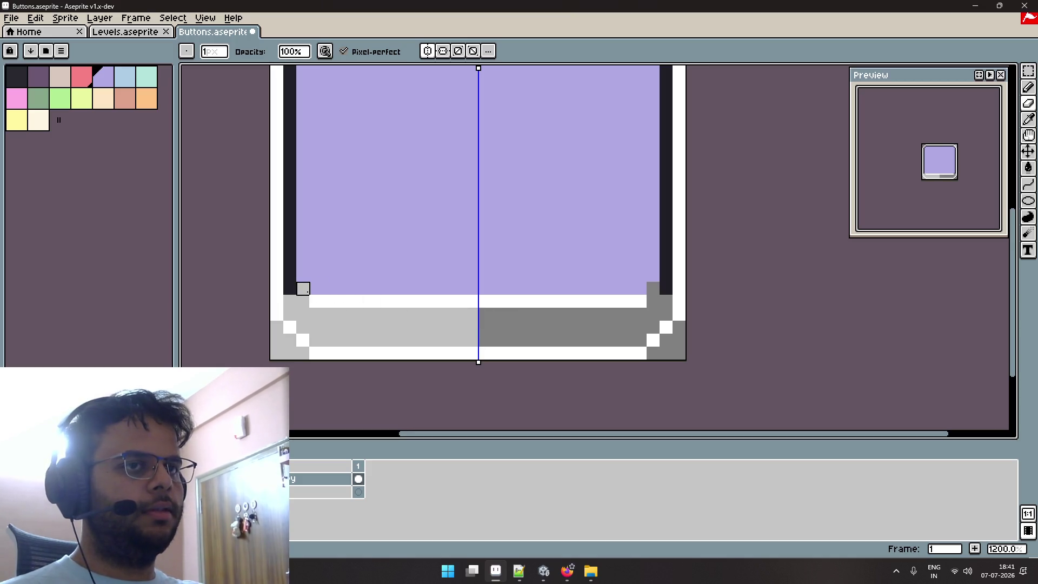
pyautogui.moveTo(316, 301); pyautogui.dragTo(445, 301)
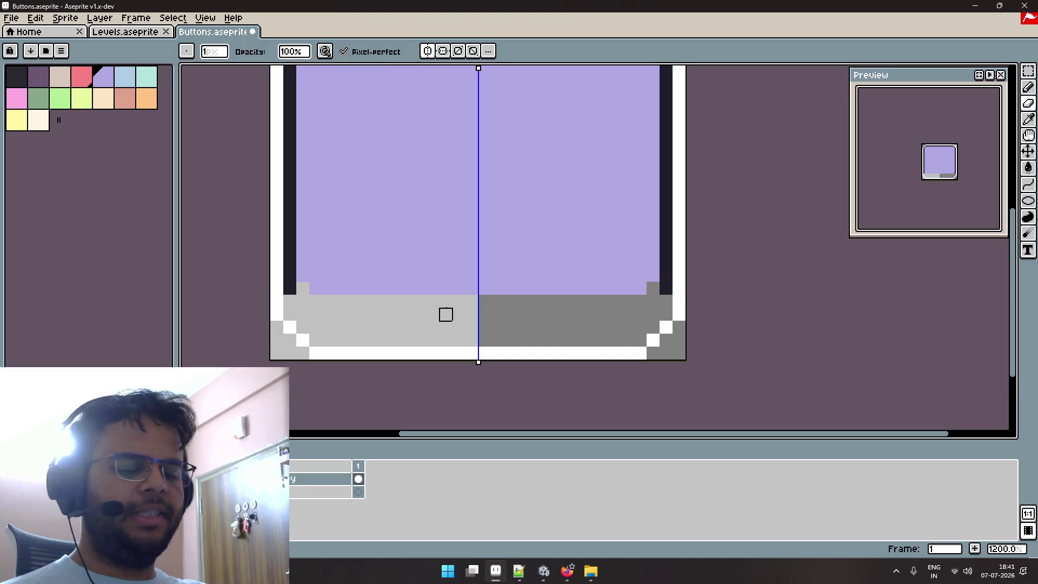
# Add a dark pixel at the inner bottom-left corner and a dark outline under the base.
pyautogui.keyDown('alt'); pyautogui.click(292, 286); pyautogui.keyUp('alt')
pyautogui.click(295, 308)
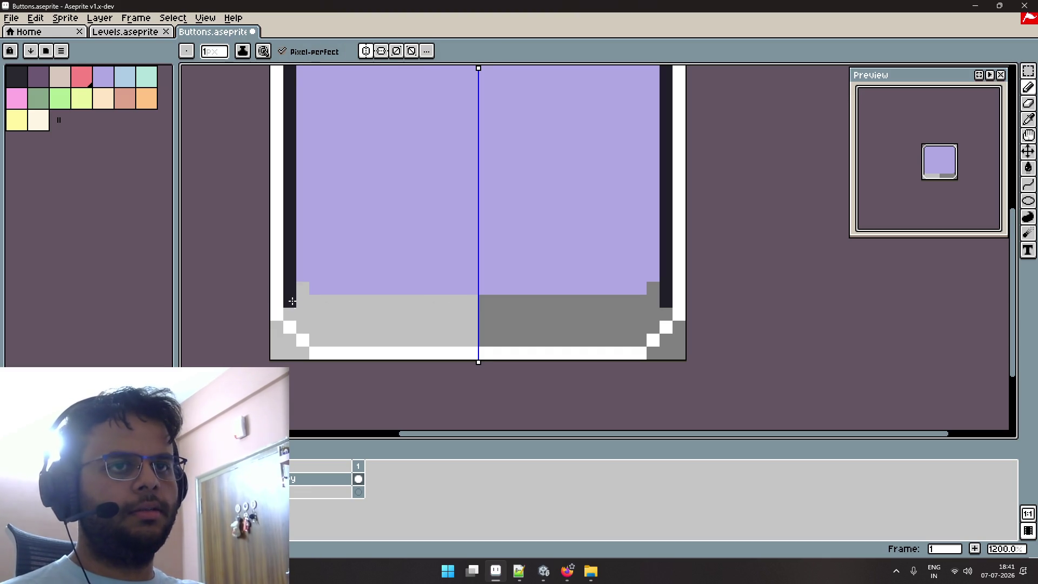
pyautogui.moveTo(324, 339); pyautogui.dragTo(434, 340)
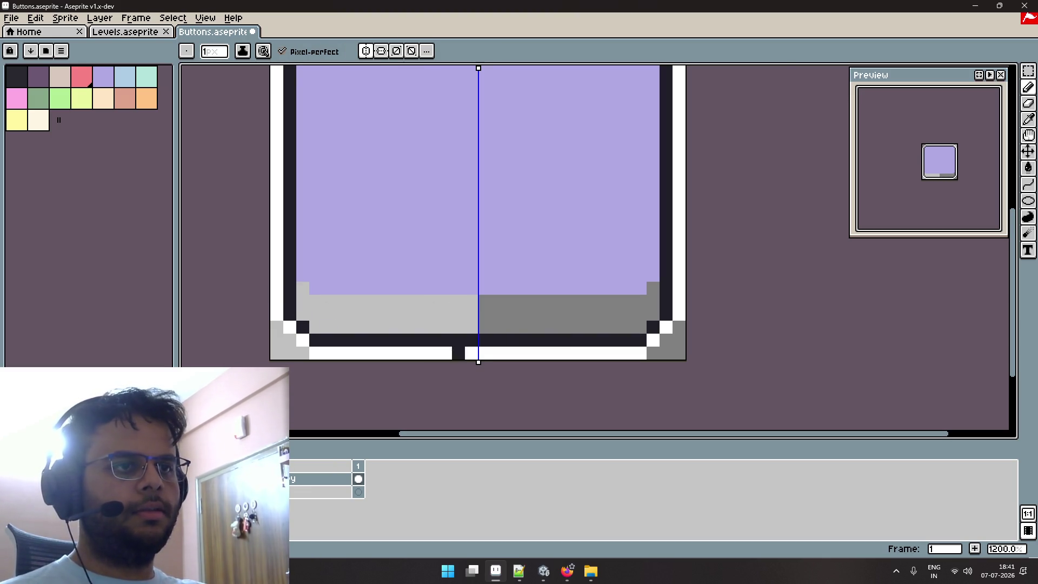
pyautogui.scroll(1, 372, 308)
# Fill the grey base bands lavender using contiguous fill, keeping the grey corners.
pyautogui.press('g')
pyautogui.keyDown('alt'); pyautogui.click(367, 282); pyautogui.keyUp('alt')
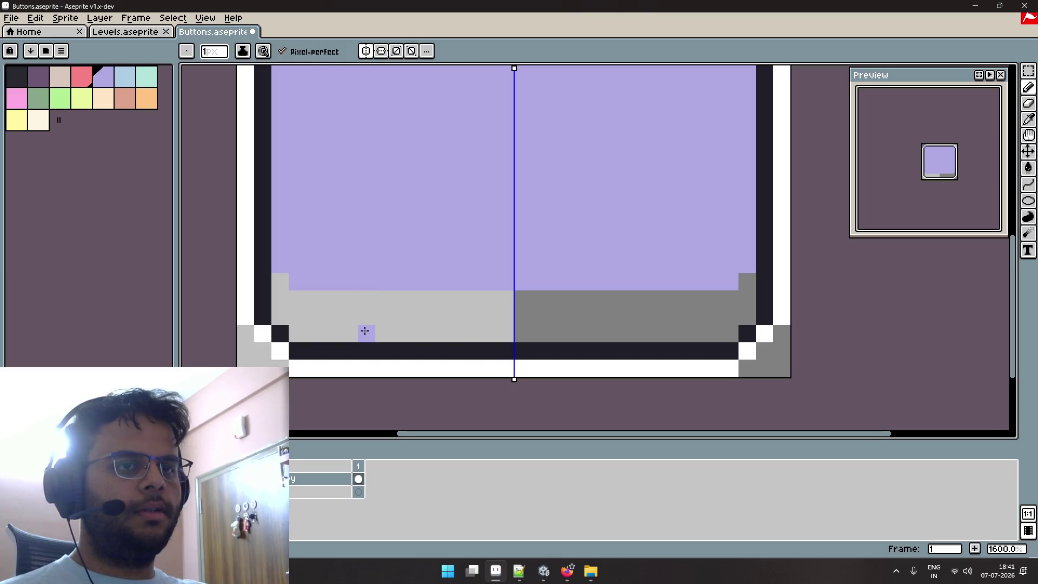
pyautogui.click(385, 325)
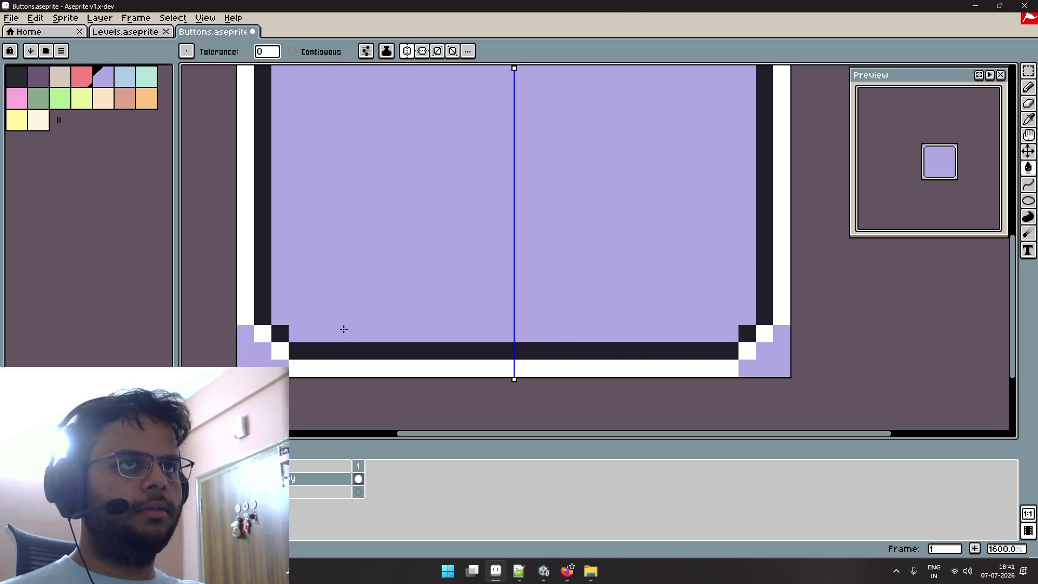
pyautogui.hotkey('ctrl', 'z')
pyautogui.click(292, 51)
pyautogui.click(383, 313)
# Rectangle-select the bottom border strip, then cancel its transformation and deselect.
pyautogui.scroll(-1, 392, 264)
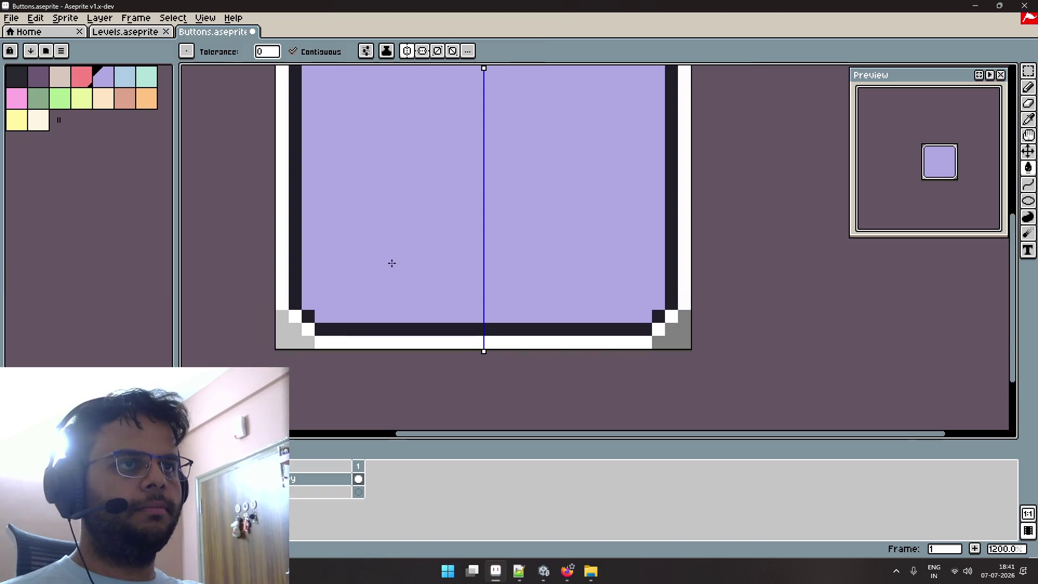
pyautogui.moveTo(421, 236); pyautogui.dragTo(419, 262)
pyautogui.scroll(-2, 420, 264)
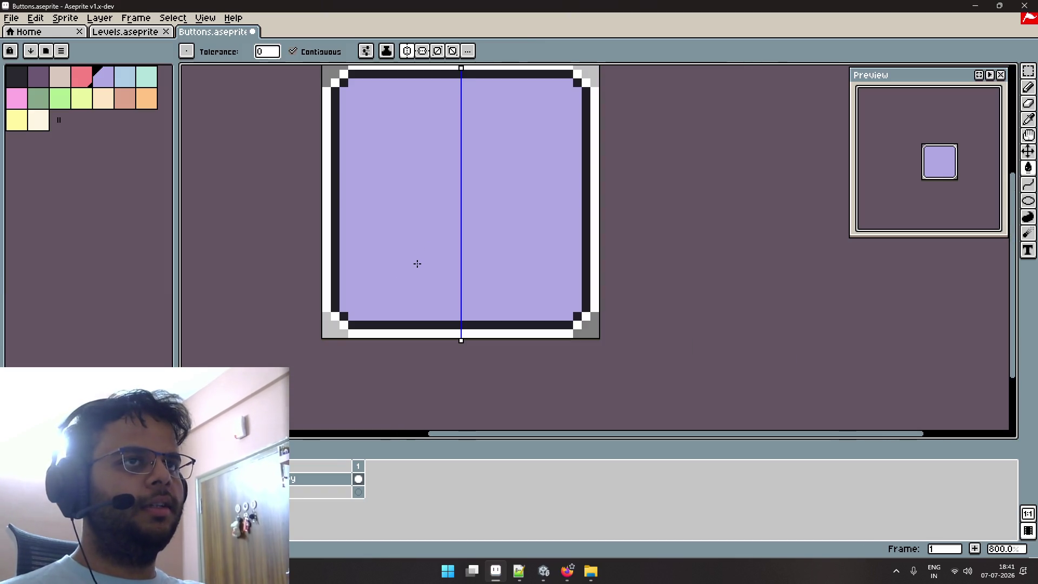
pyautogui.scroll(2, 418, 263)
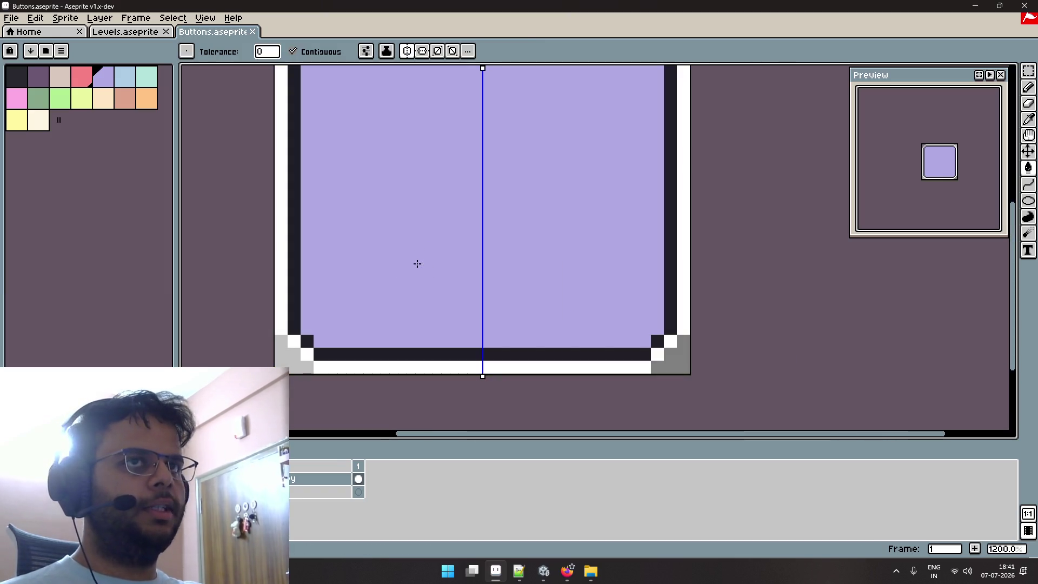
pyautogui.scroll(-2, 417, 264)
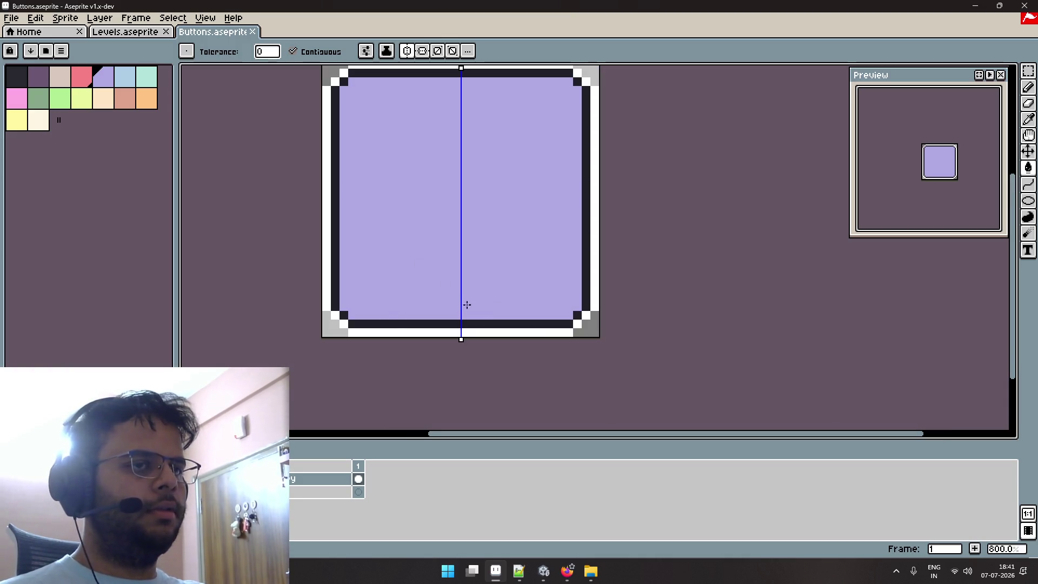
pyautogui.press('m')
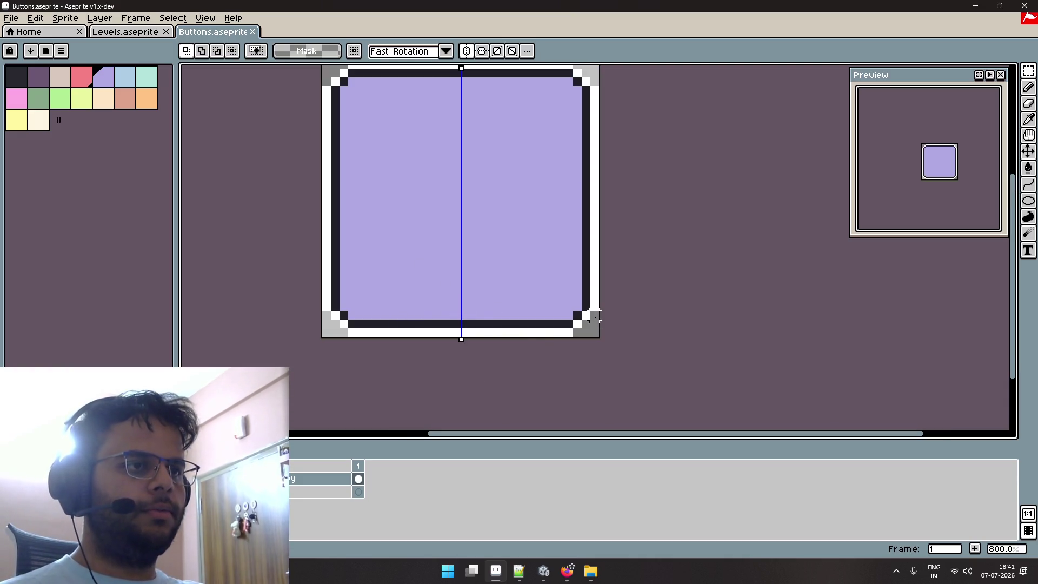
pyautogui.moveTo(594, 316); pyautogui.dragTo(403, 340)
pyautogui.click(436, 335)
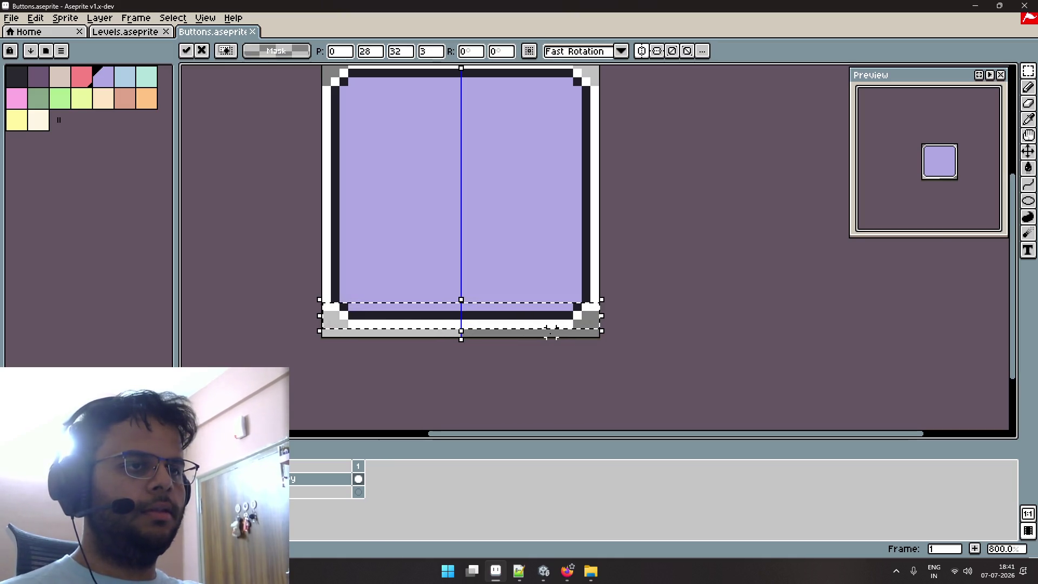
pyautogui.hotkey('ctrl', 'z')
pyautogui.click(620, 289)
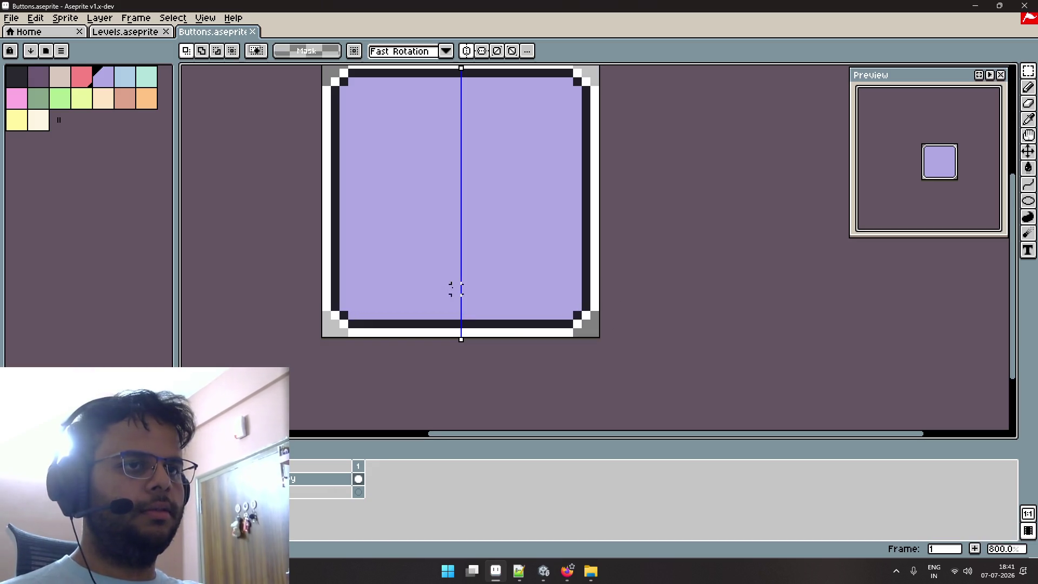
# Select the button's lower band, nudge it up one pixel, and return to the browser.
pyautogui.hotkey('ctrl', 'y')
pyautogui.hotkey('ctrl', 'z')
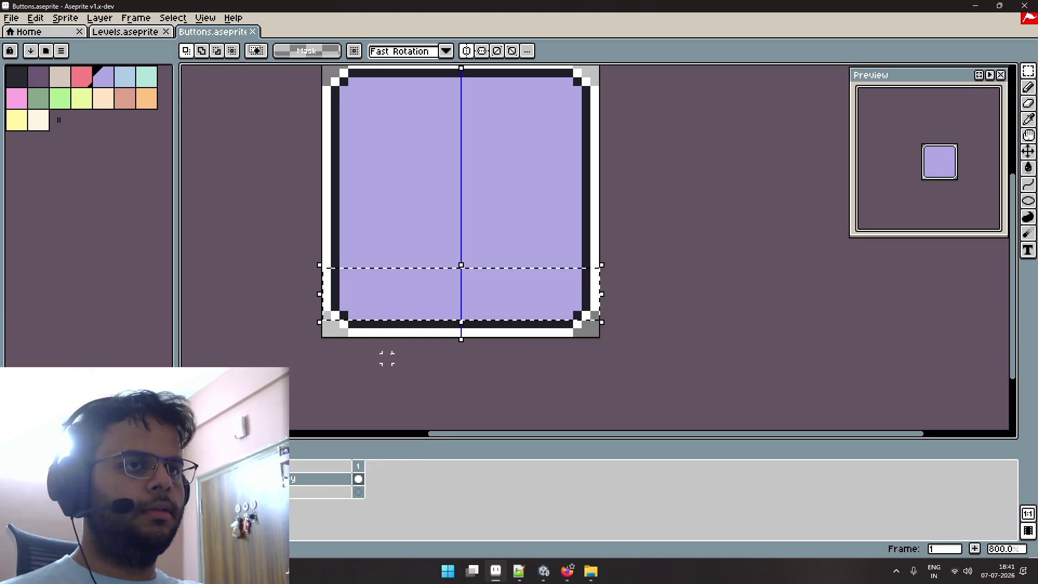
pyautogui.click(413, 323)
pyautogui.hotkey('ctrl', 'y')
pyautogui.hotkey('ctrl', 'z')
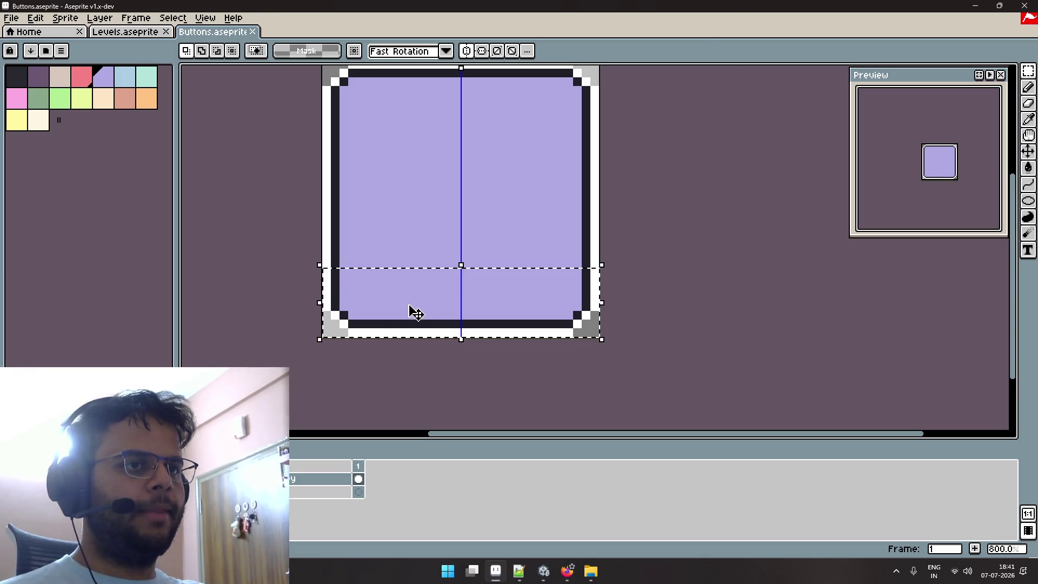
pyautogui.press('Up')
pyautogui.hotkey('alt', 'Tab')
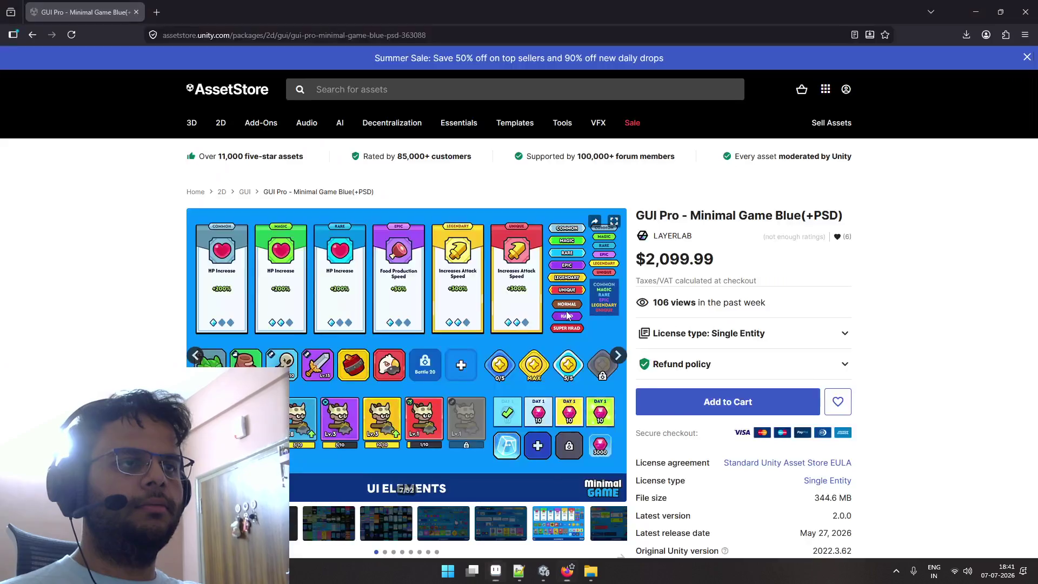
# Open the Game UI Database site ('game ui db') in a new browser tab.
pyautogui.click(157, 13)
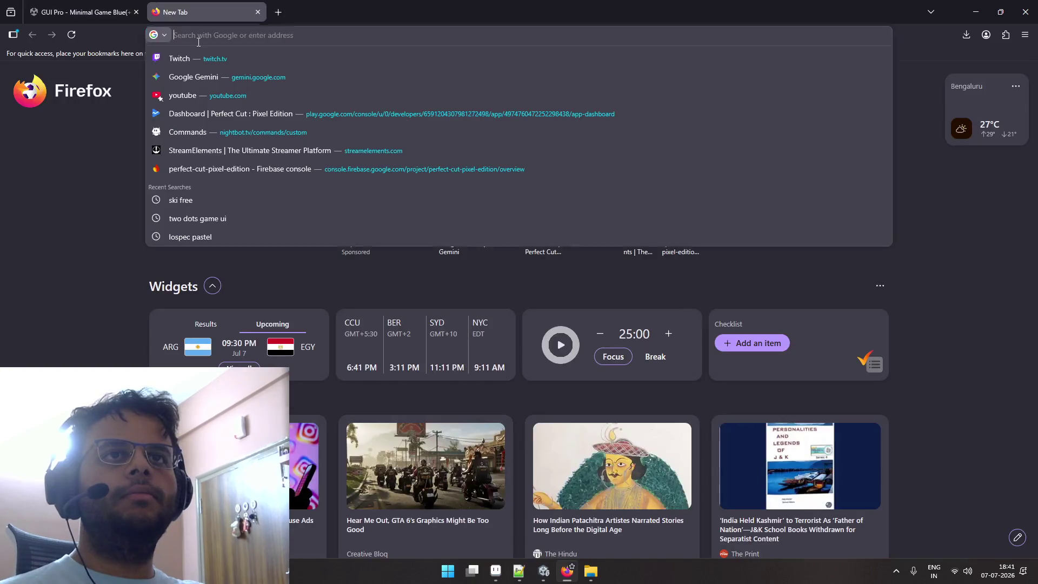
pyautogui.write('game ')
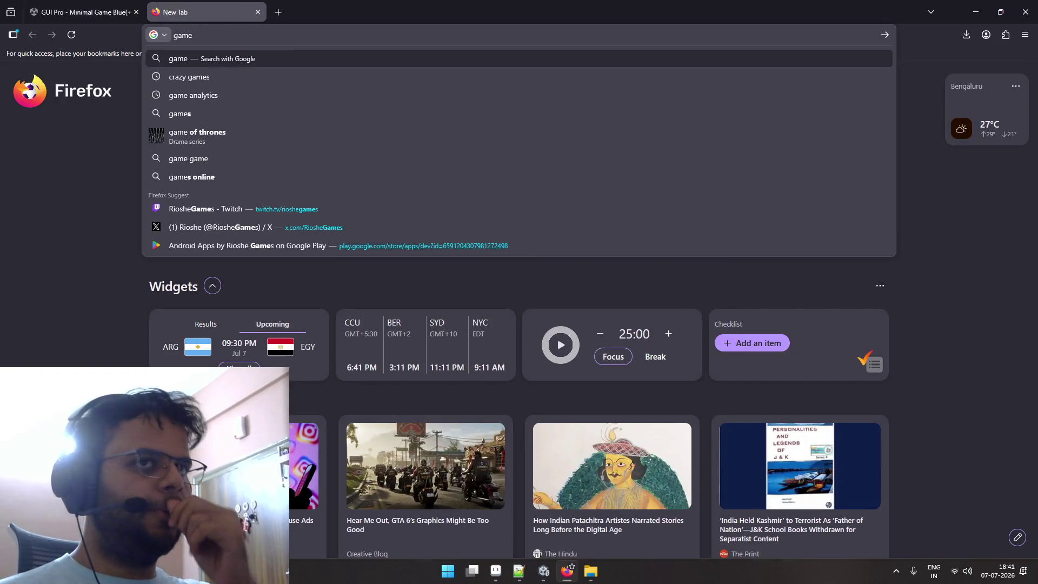
pyautogui.write('ui db')
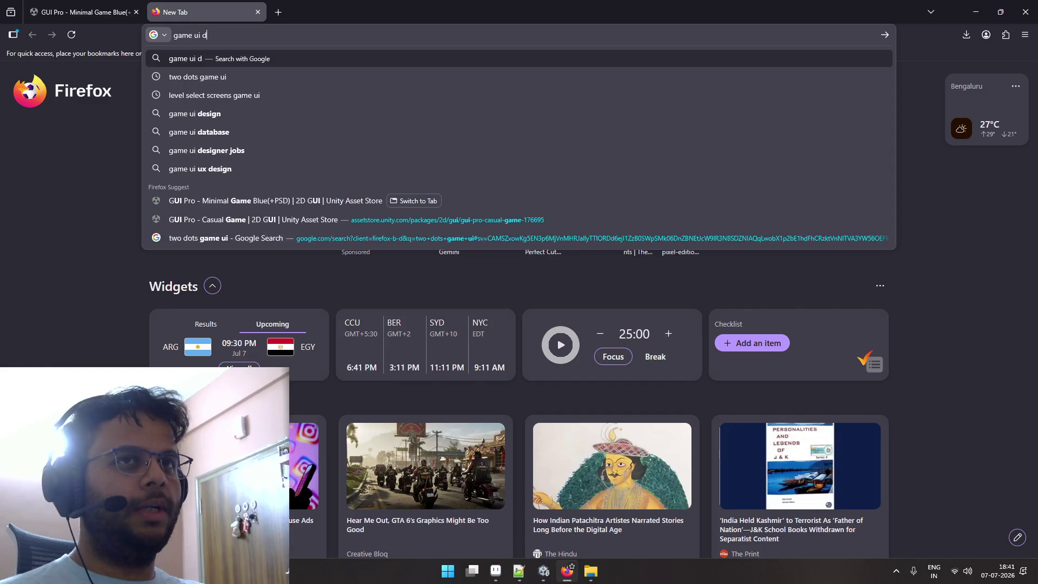
pyautogui.press('Return')
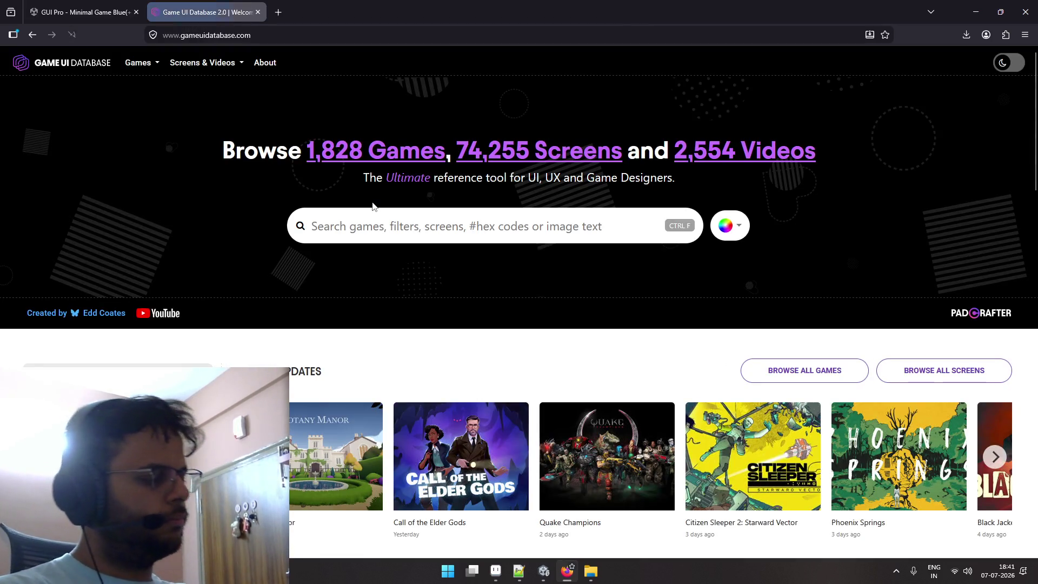
# Look over the homepage and open the Database Search panel.
pyautogui.scroll(-5, 356, 216)
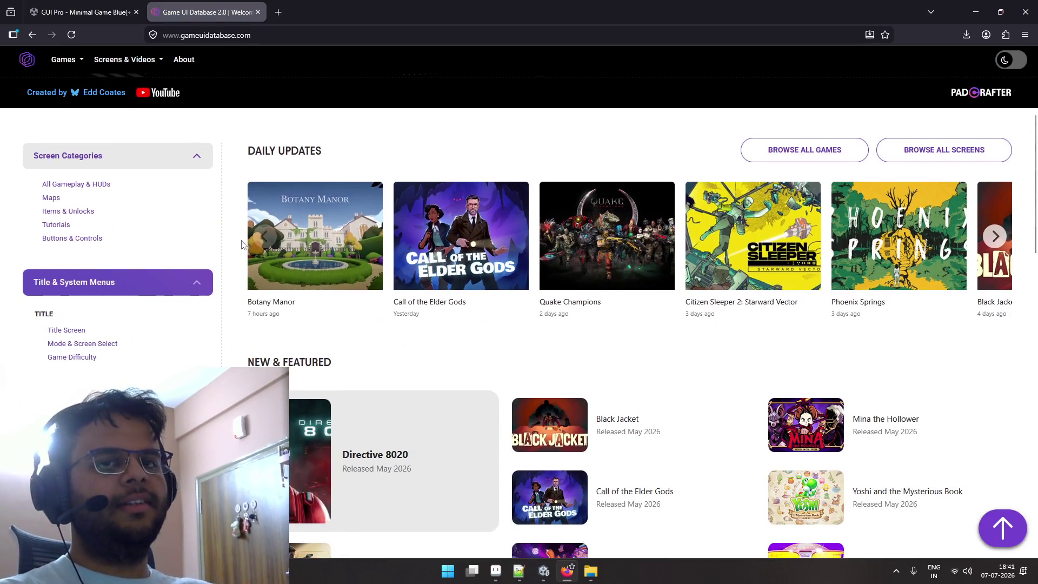
pyautogui.scroll(-5, 241, 244)
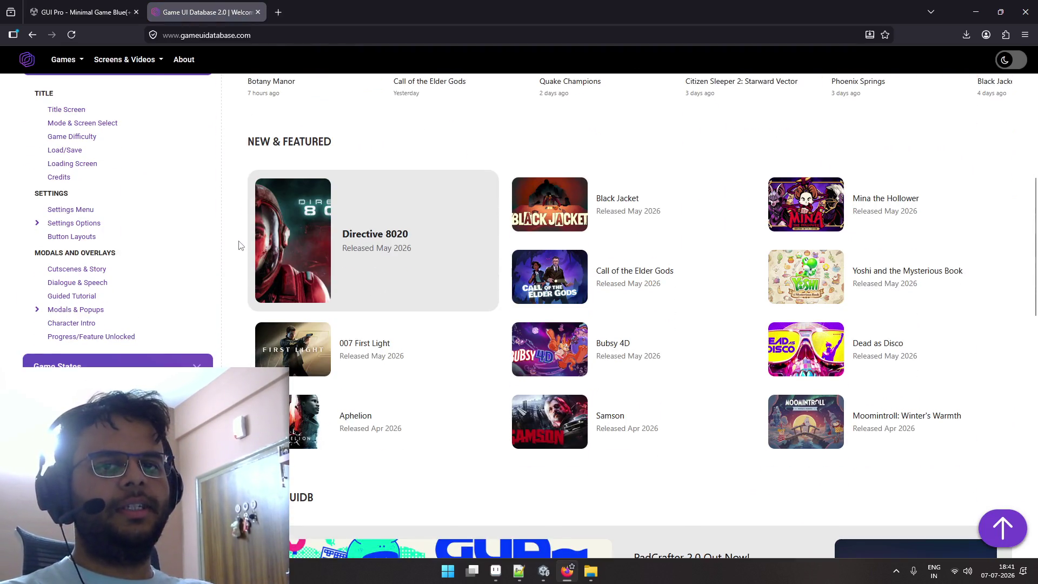
pyautogui.scroll(-10, 236, 245)
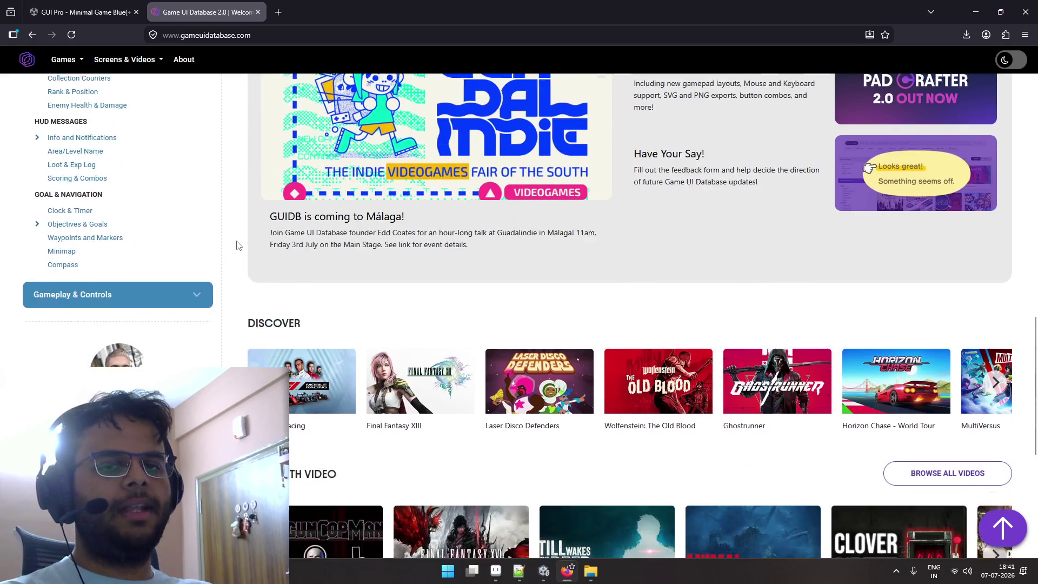
pyautogui.scroll(9, 236, 245)
pyautogui.scroll(10, 236, 245)
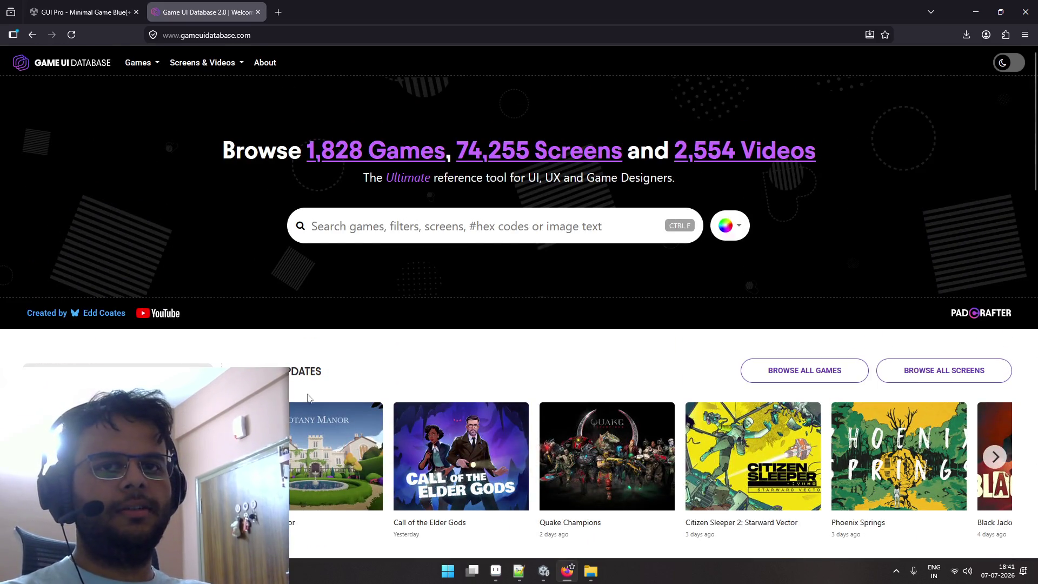
pyautogui.scroll(-10, 236, 245)
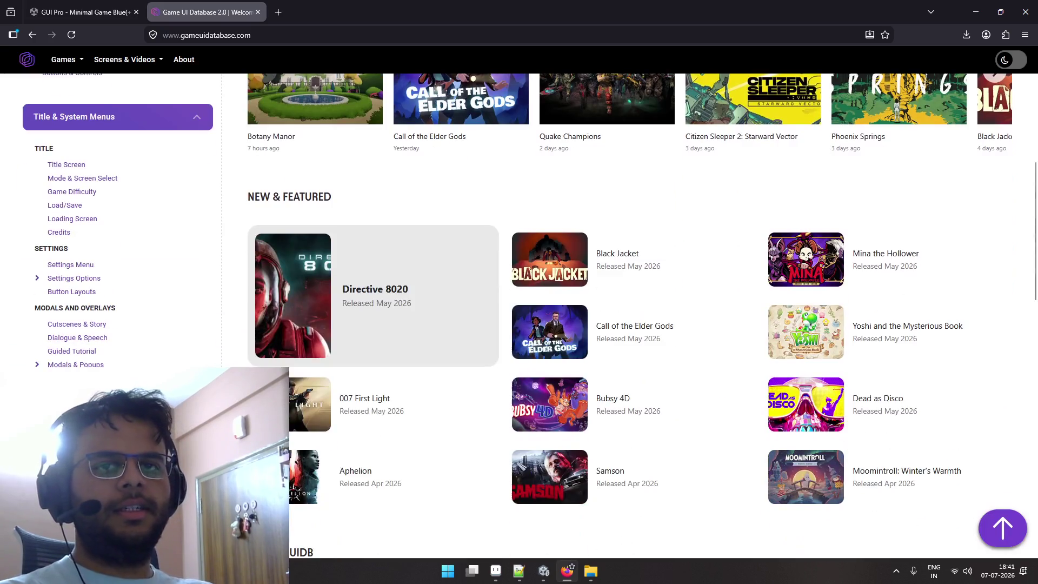
pyautogui.scroll(-10, 112, 340)
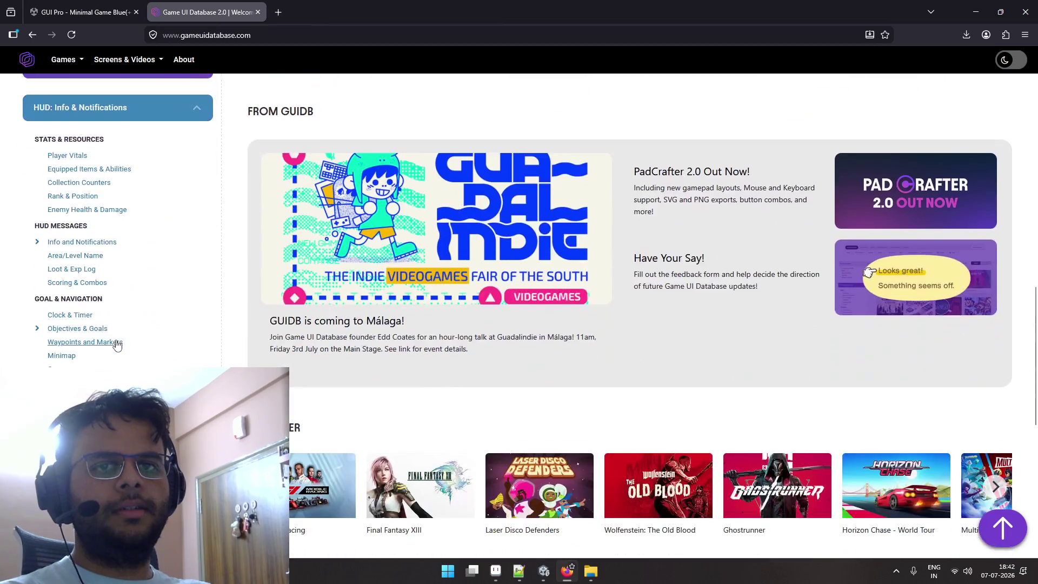
pyautogui.scroll(5, 120, 331)
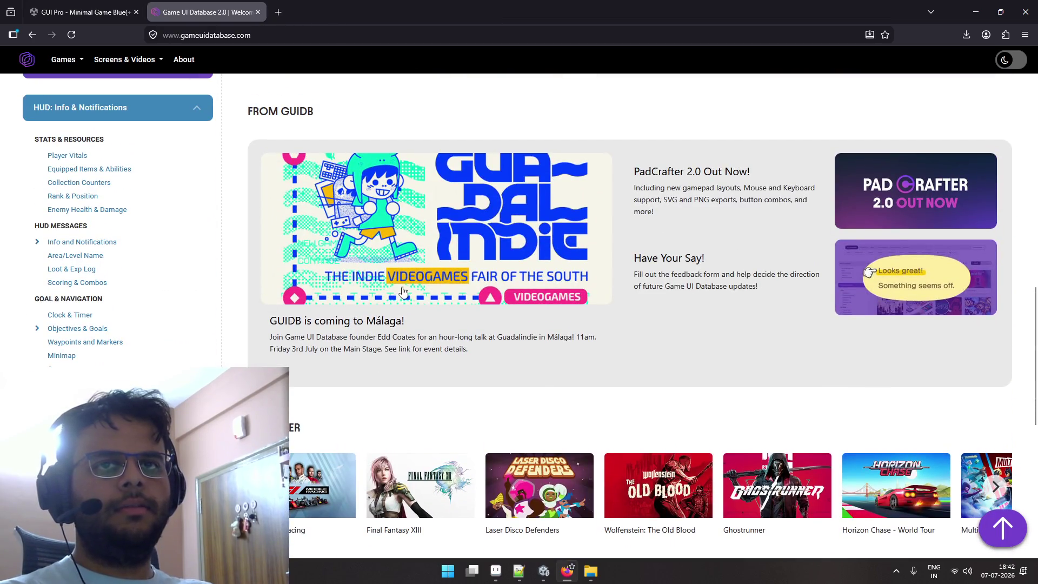
pyautogui.scroll(10, 403, 292)
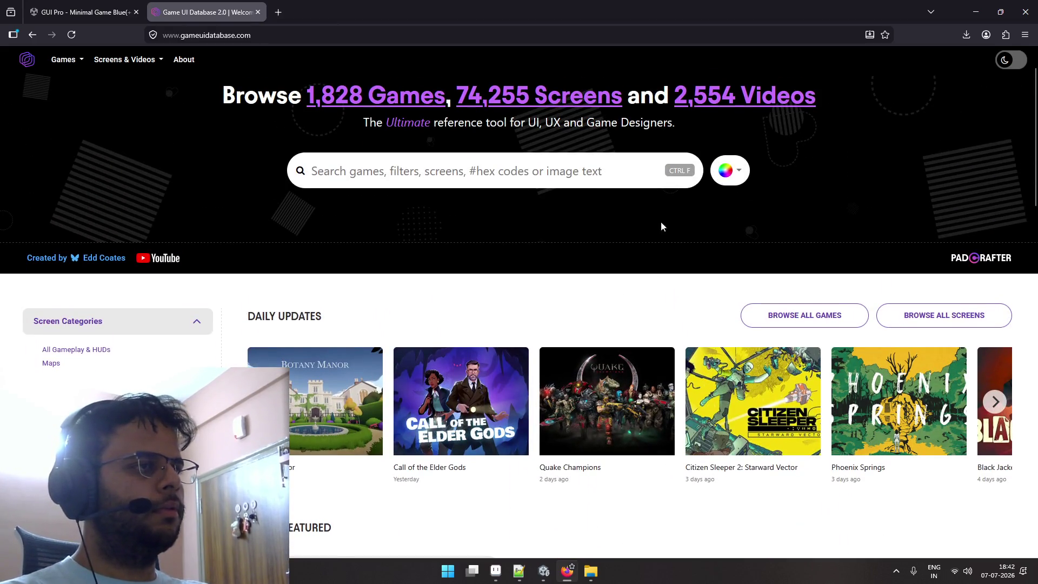
pyautogui.click(575, 172)
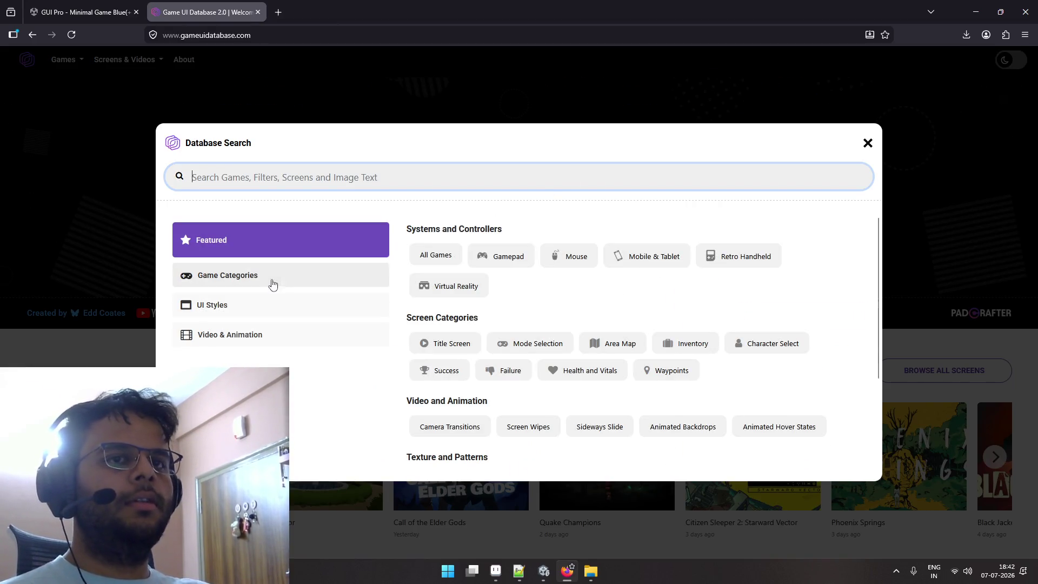
# Show the UI style categories and filter the screens to the Pixel aesthetic.
pyautogui.click(255, 311)
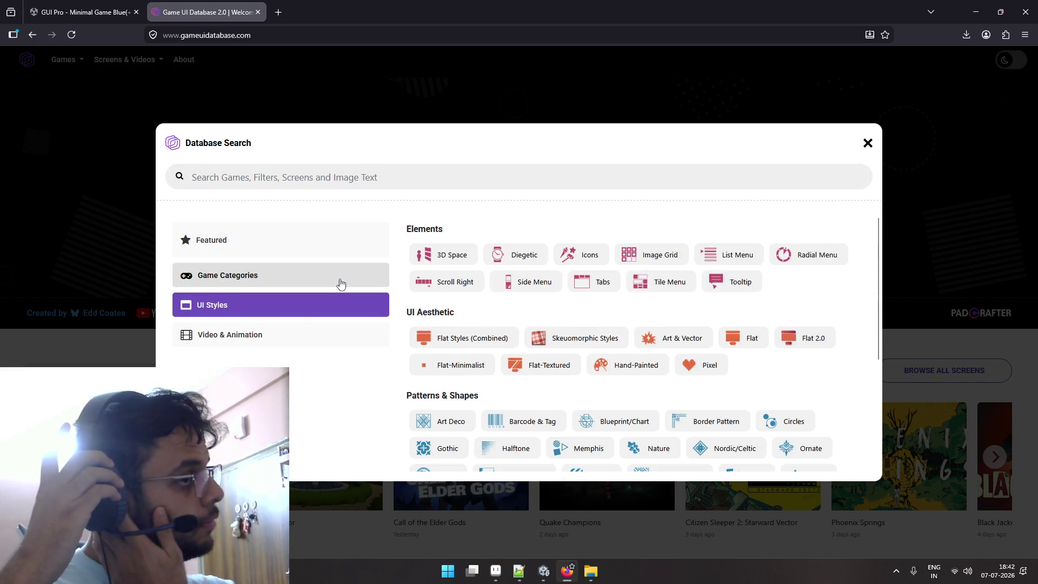
pyautogui.scroll(-2, 570, 323)
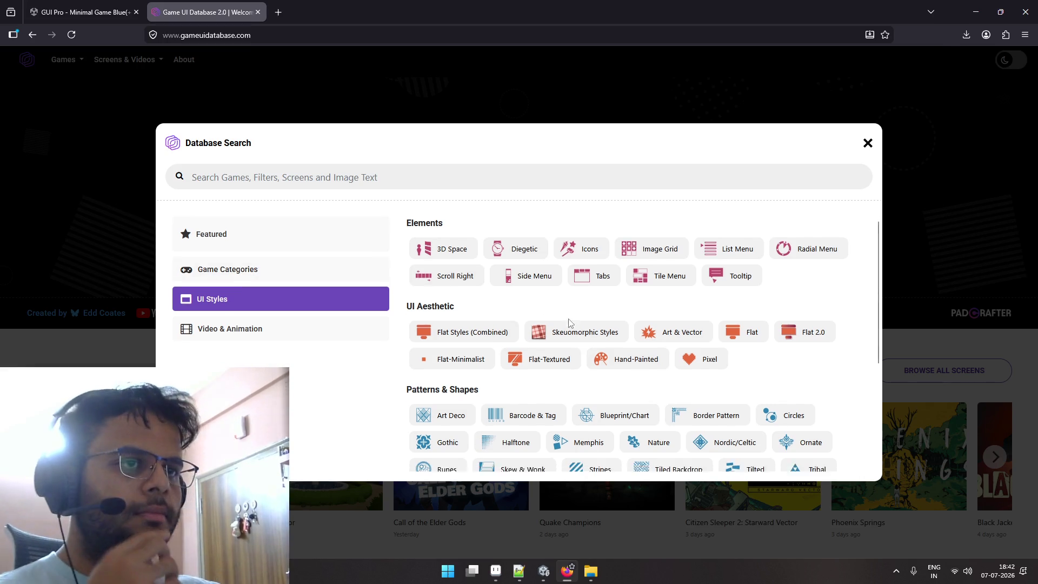
pyautogui.scroll(1, 571, 323)
pyautogui.scroll(-1, 570, 323)
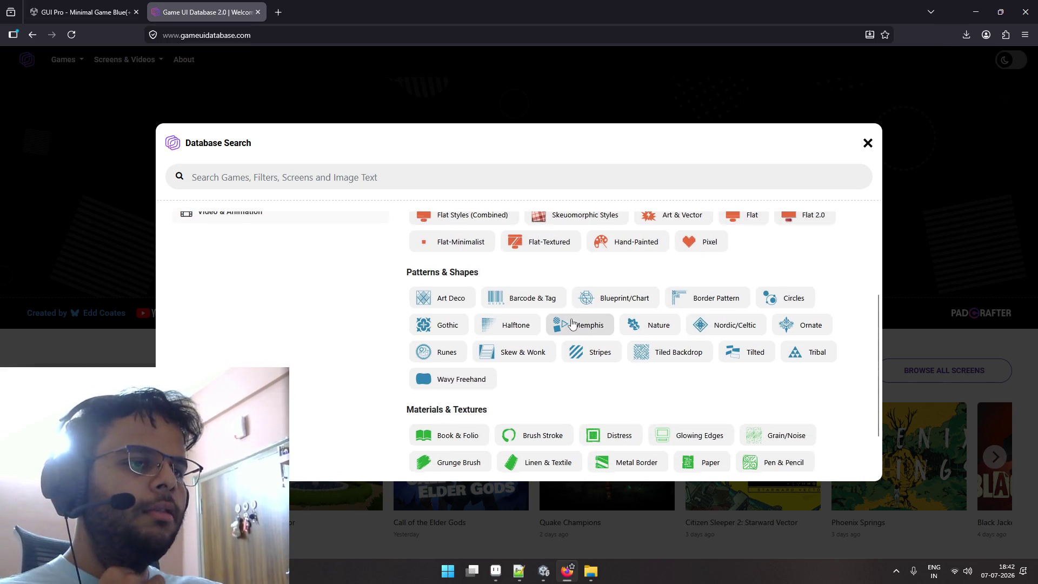
pyautogui.scroll(-1, 571, 322)
pyautogui.scroll(3, 573, 323)
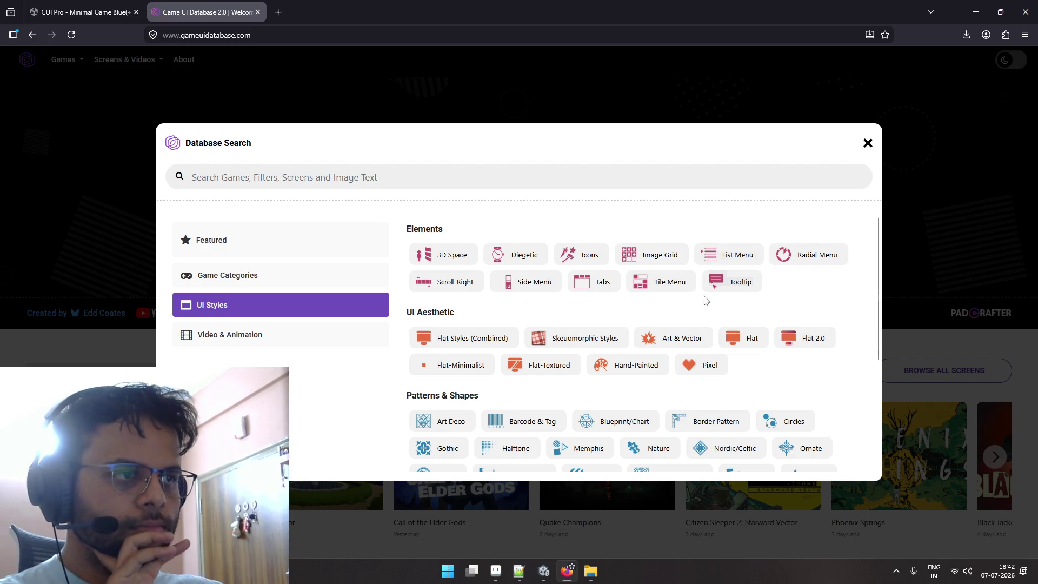
pyautogui.click(705, 364)
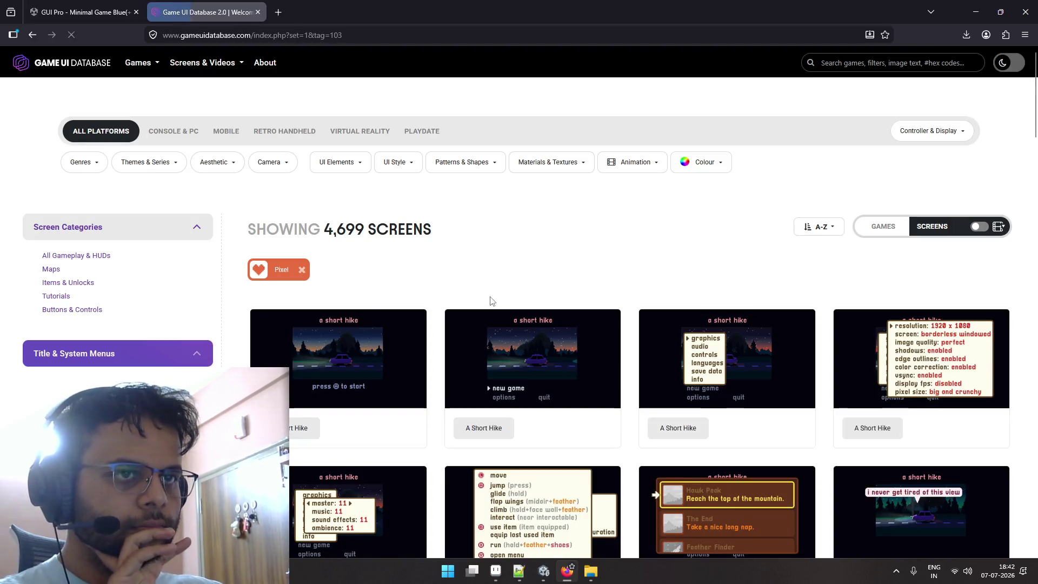
# Narrow the Pixel results to games played on Phone using Controller & Display.
pyautogui.scroll(-8, 482, 289)
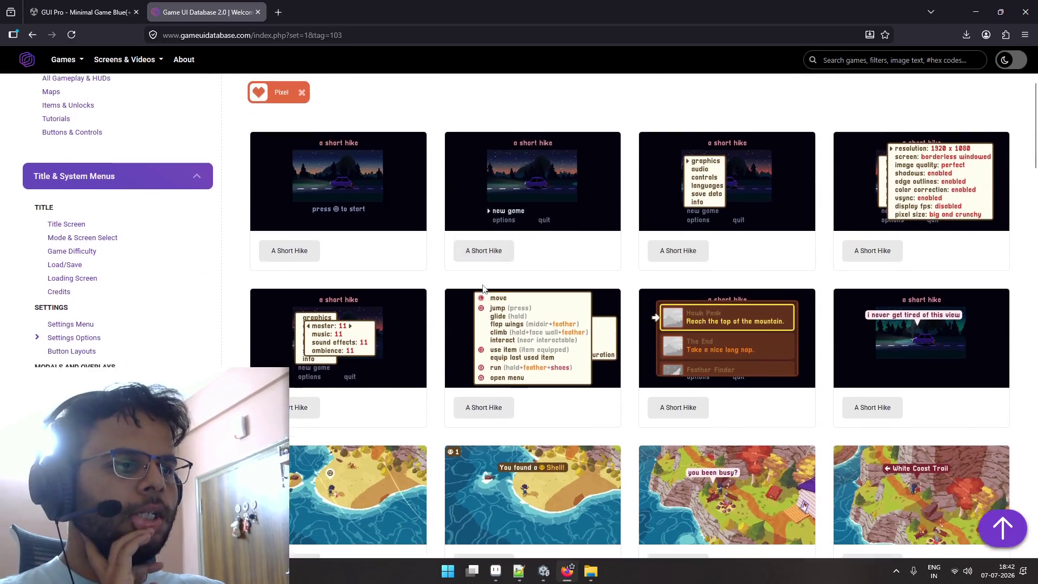
pyautogui.scroll(-2, 483, 288)
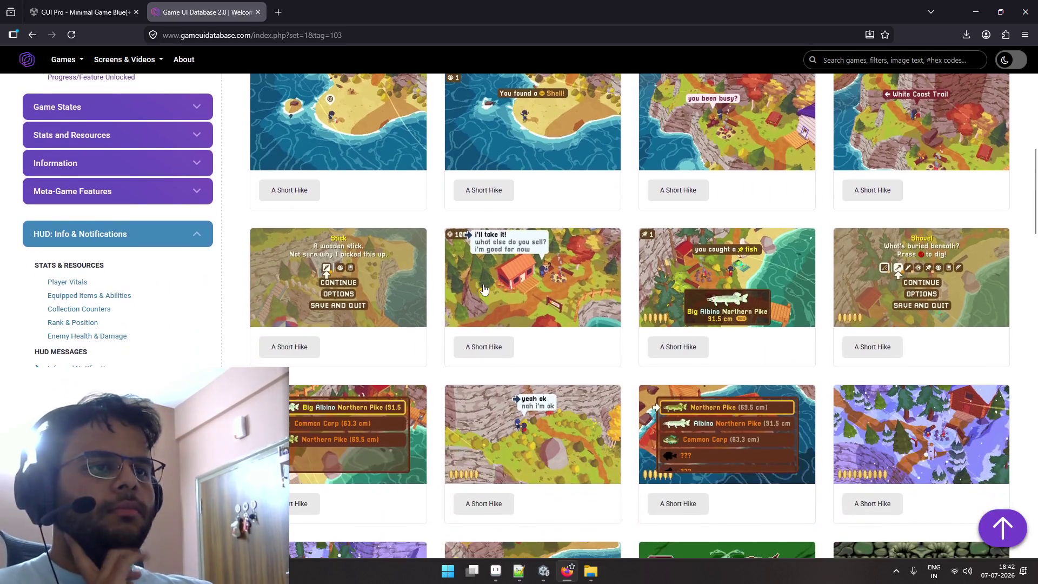
pyautogui.scroll(-4, 486, 289)
pyautogui.scroll(8, 486, 289)
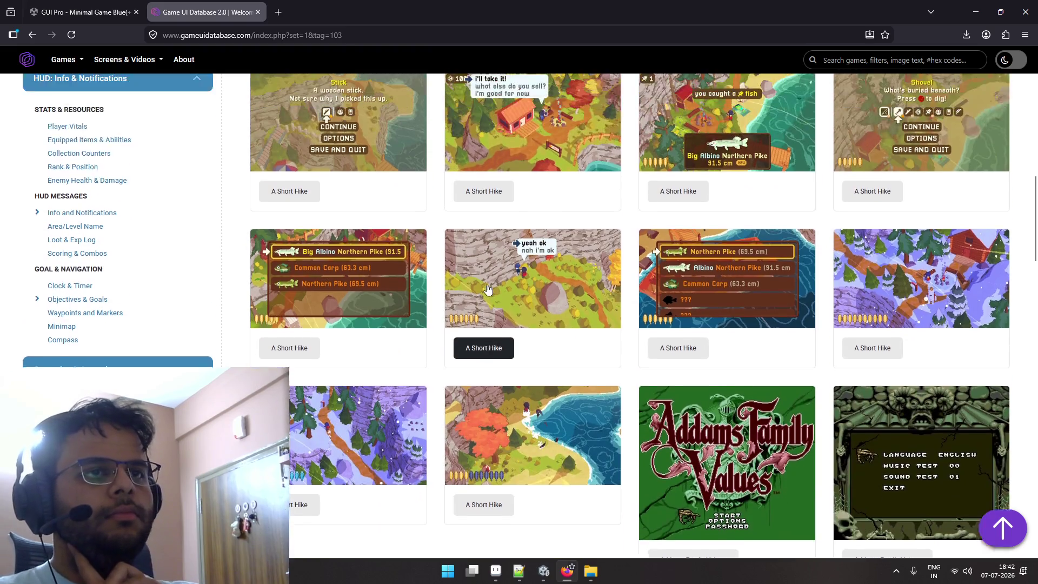
pyautogui.scroll(6, 487, 288)
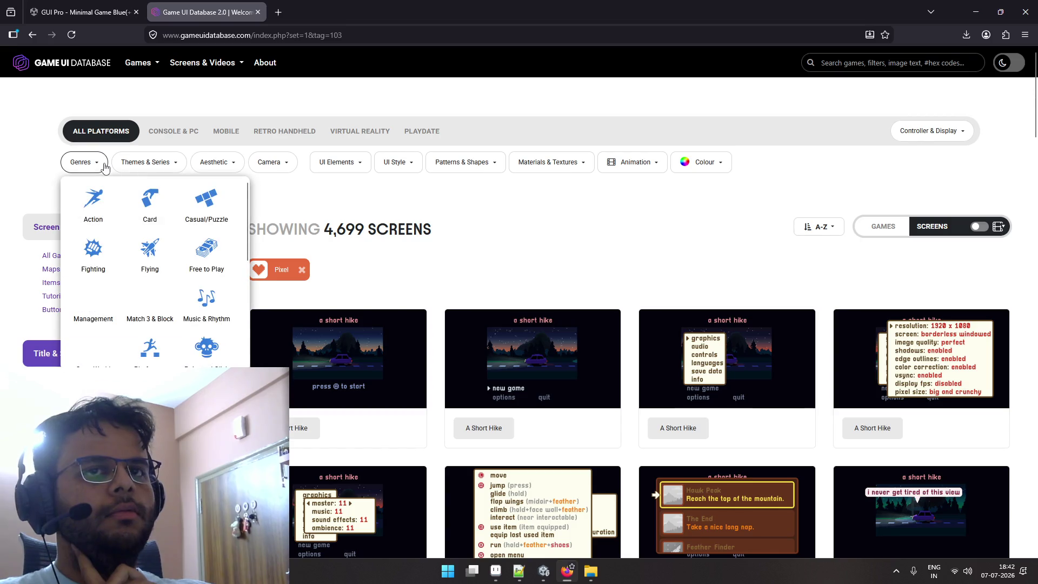
pyautogui.moveTo(127, 168)
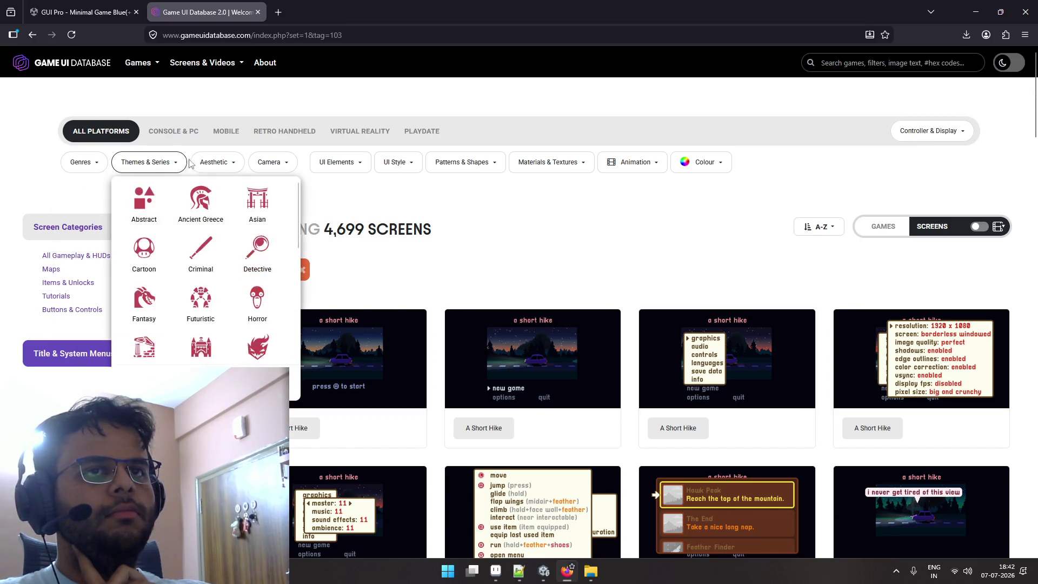
pyautogui.moveTo(354, 163)
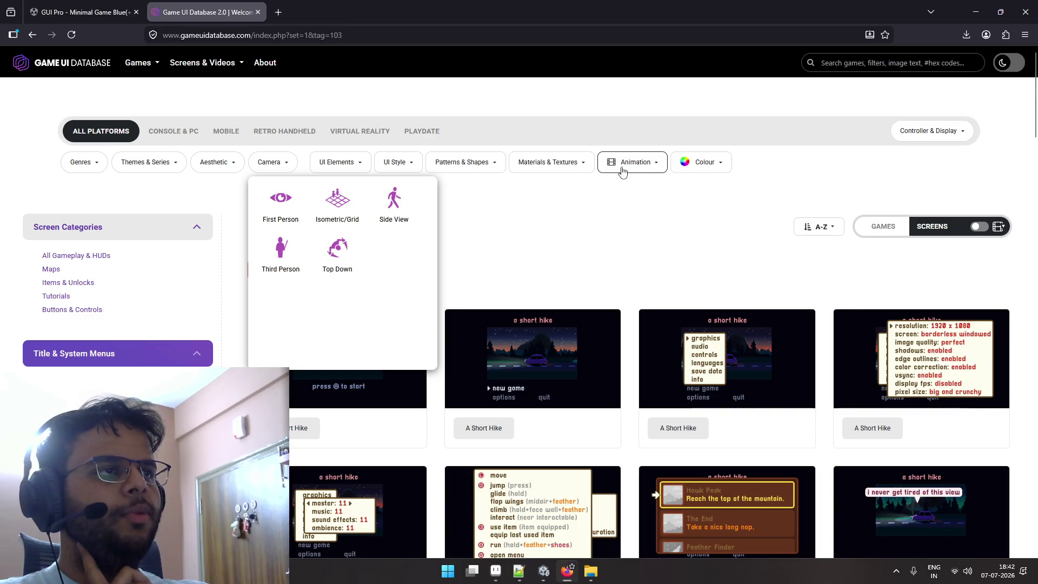
pyautogui.moveTo(929, 131)
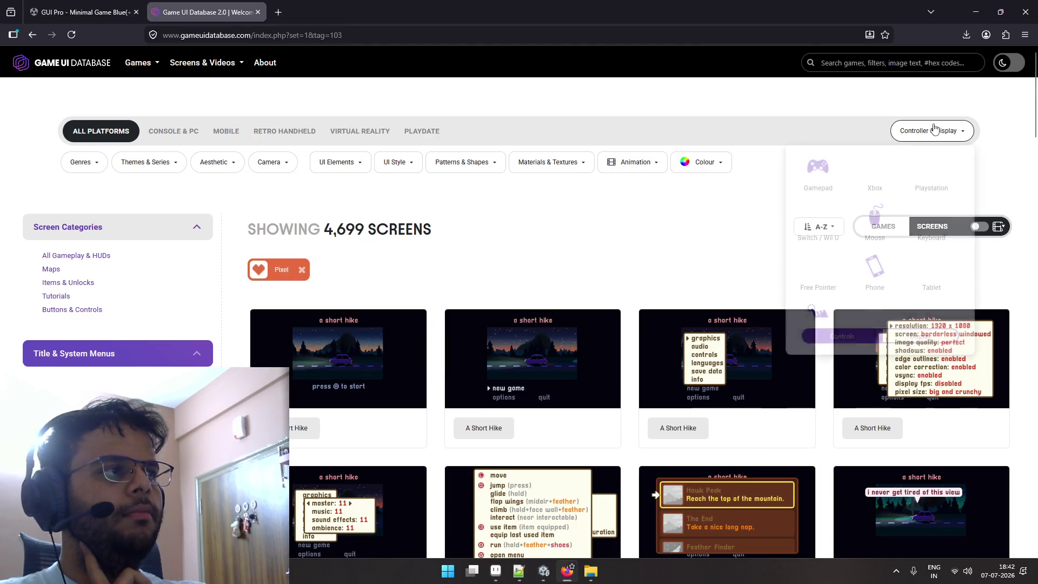
pyautogui.scroll(-1, 886, 241)
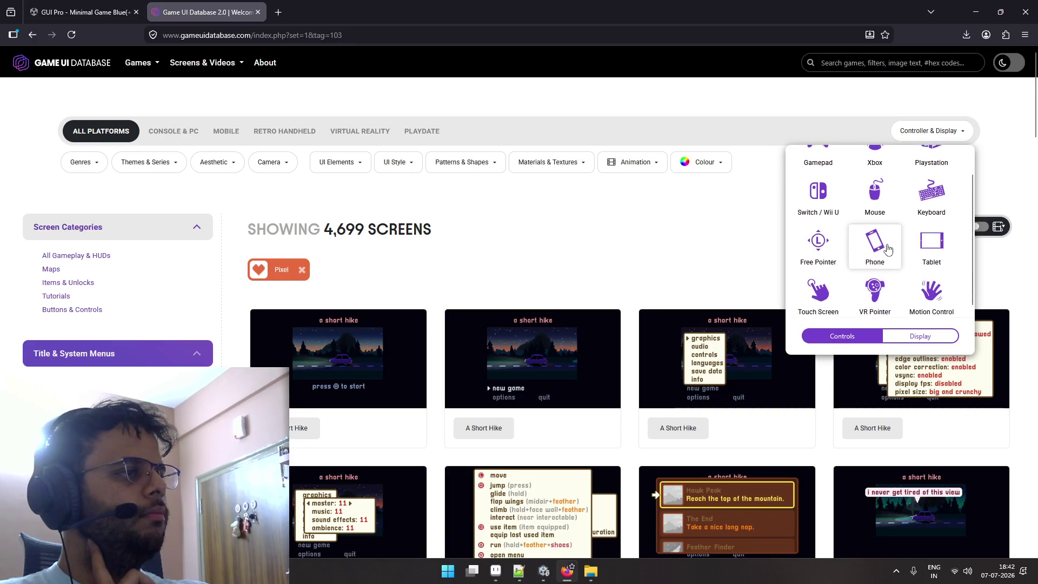
pyautogui.click(883, 249)
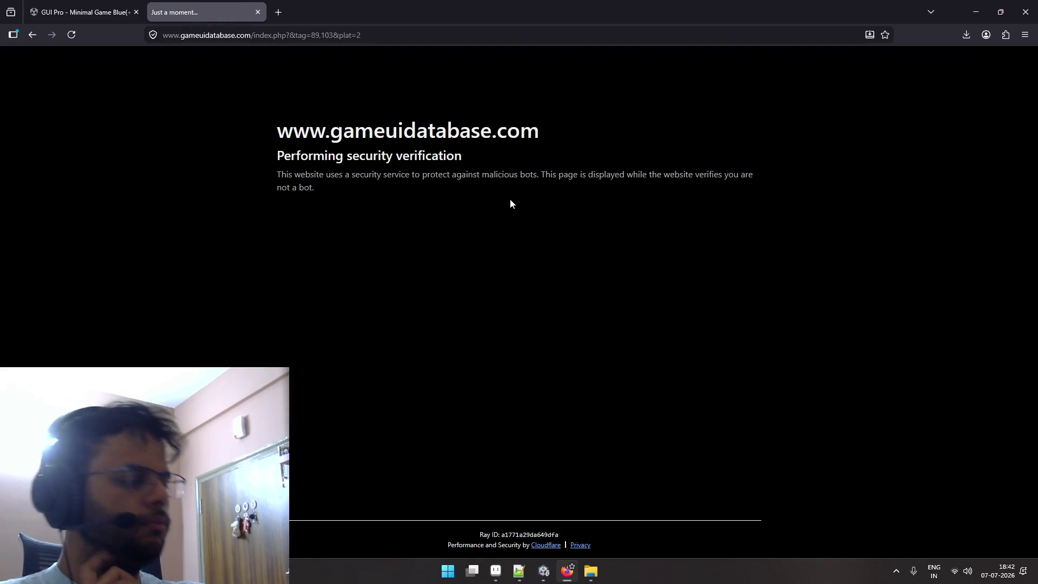
# View Dadish 2's title screen and loading screen enlarged.
pyautogui.scroll(-2, 417, 196)
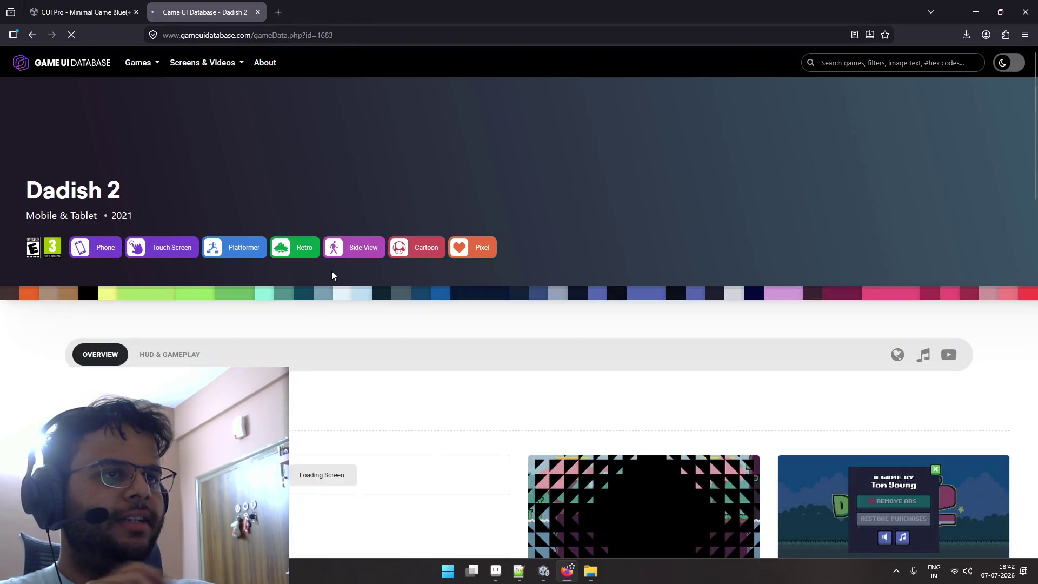
pyautogui.scroll(-2, 368, 264)
pyautogui.scroll(-3, 339, 281)
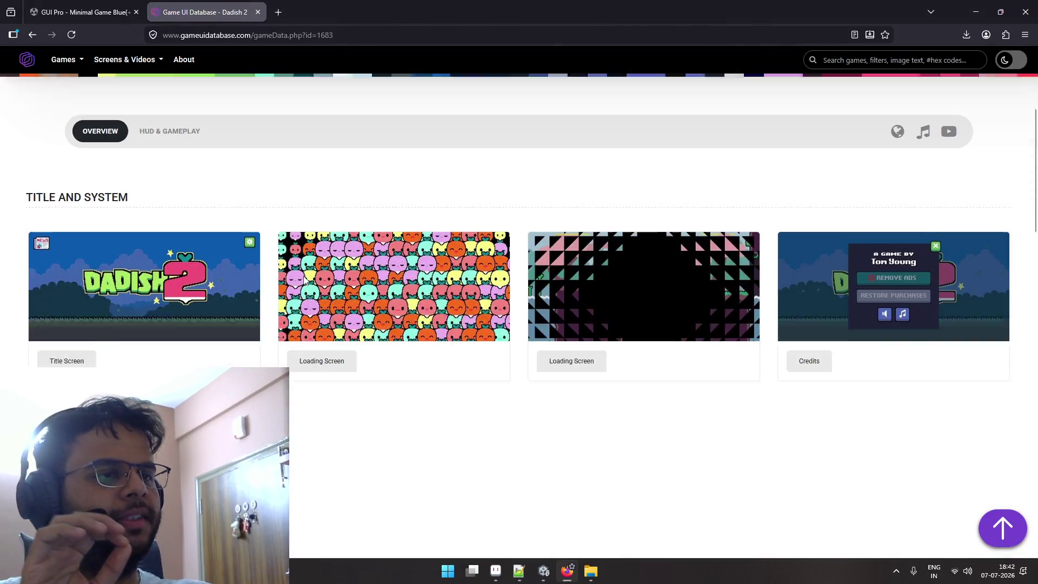
pyautogui.scroll(-2, 211, 268)
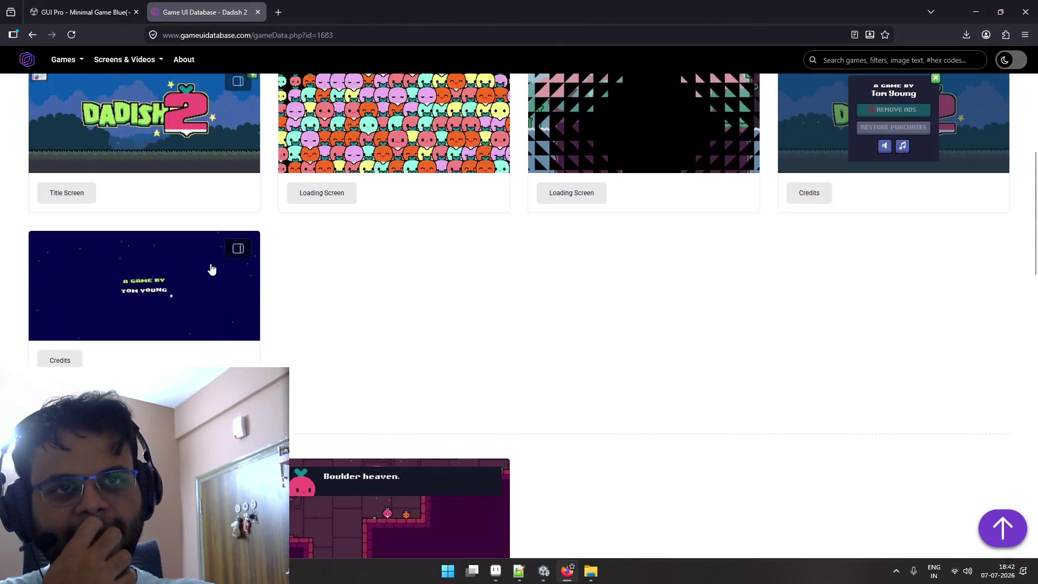
pyautogui.scroll(1, 211, 269)
pyautogui.scroll(-3, 214, 265)
pyautogui.scroll(2, 215, 258)
pyautogui.scroll(2, 215, 258)
pyautogui.click(215, 258)
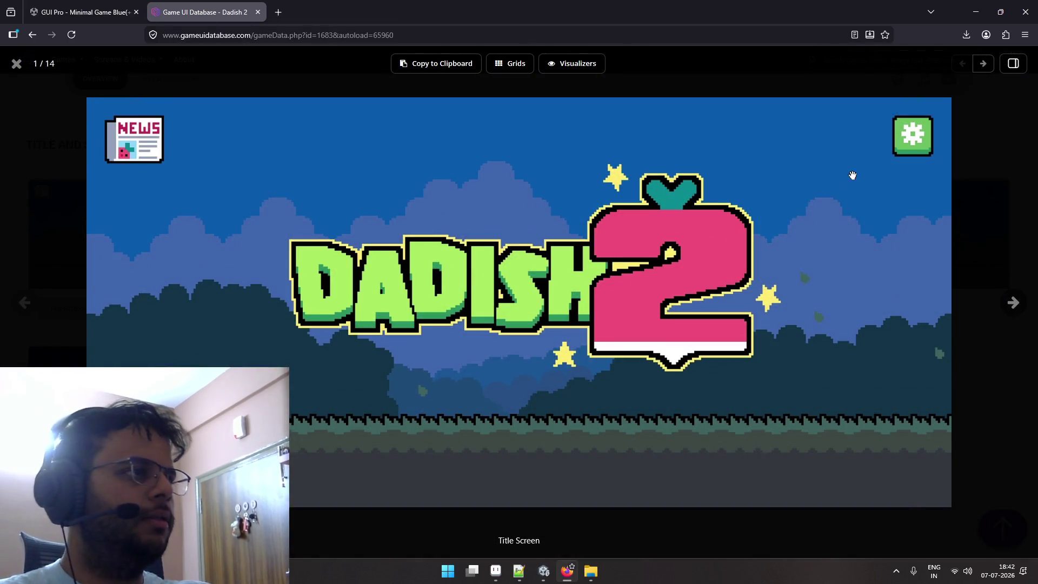
pyautogui.press('Escape')
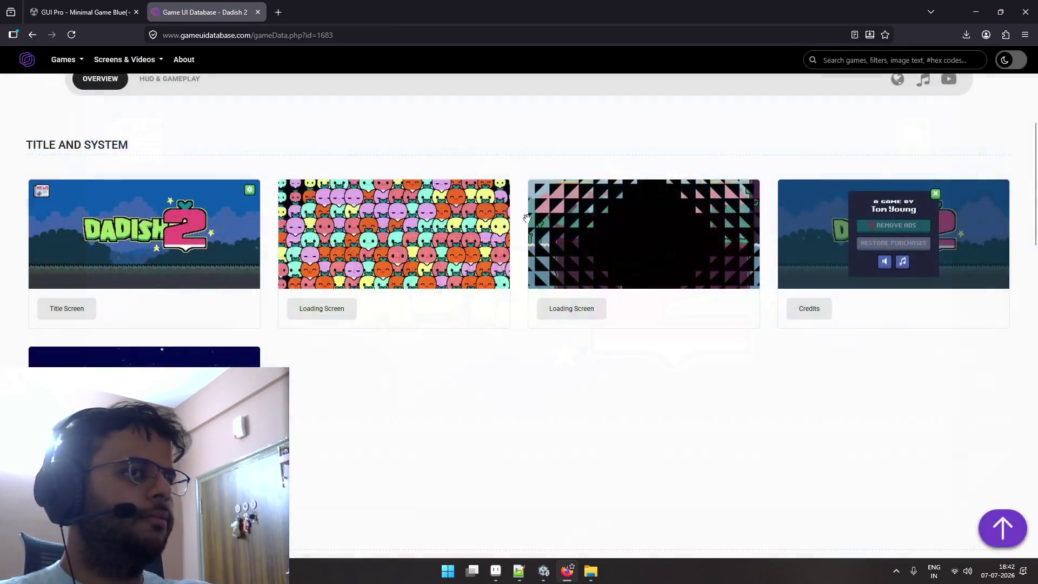
pyautogui.click(465, 227)
pyautogui.press('Escape')
pyautogui.click(728, 188)
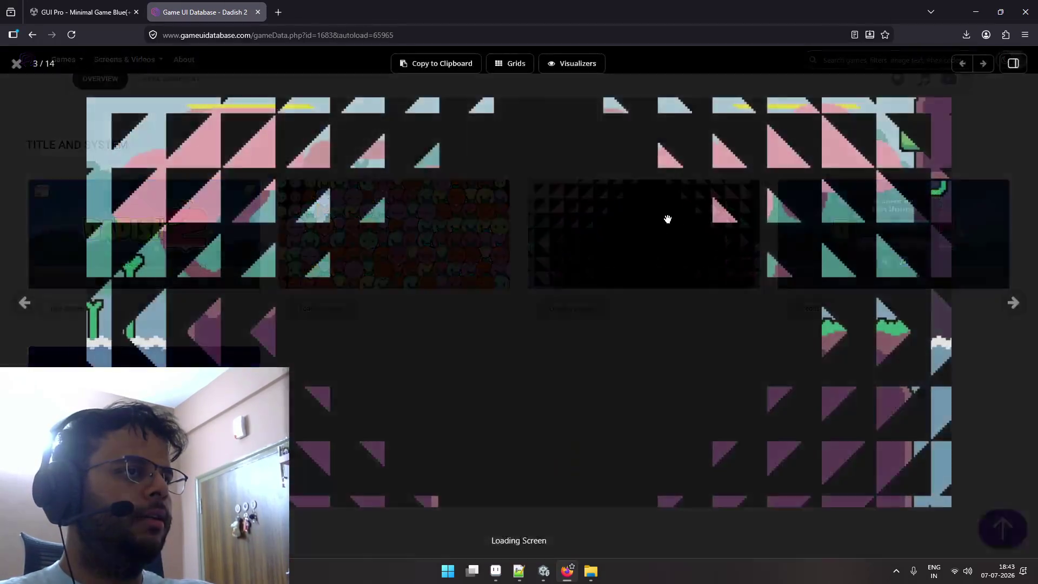
pyautogui.press('Escape')
# View Dadish 2's two Credits screenshots enlarged, then scroll back up.
pyautogui.scroll(3, 317, 202)
pyautogui.scroll(-1, 318, 202)
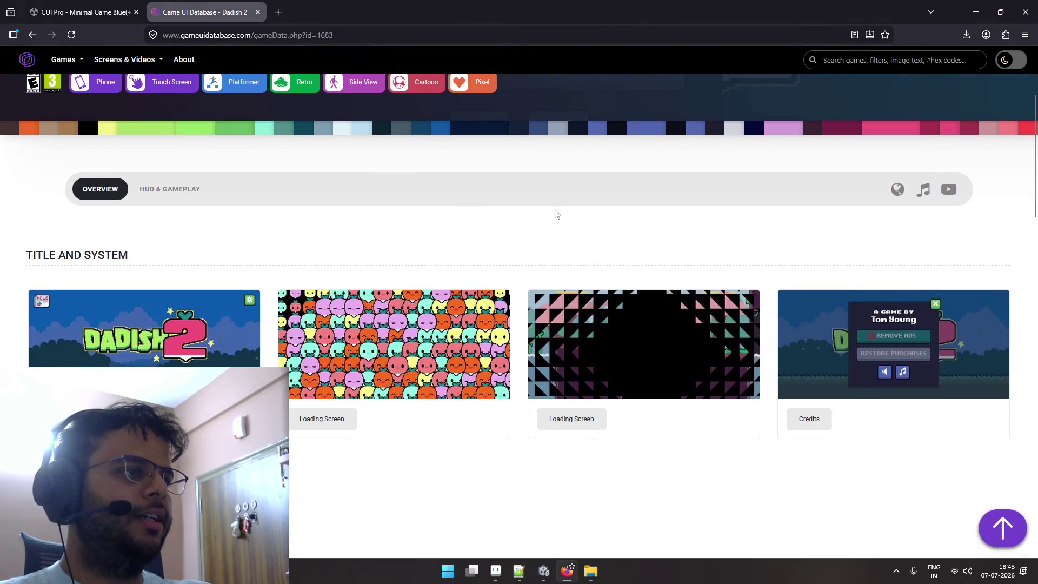
pyautogui.click(778, 300)
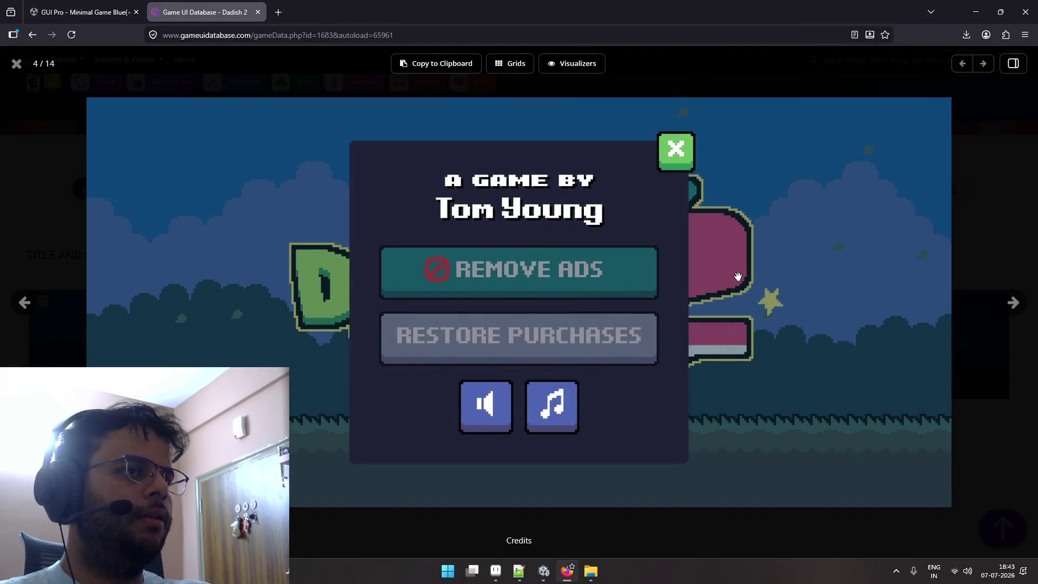
pyautogui.press('Escape')
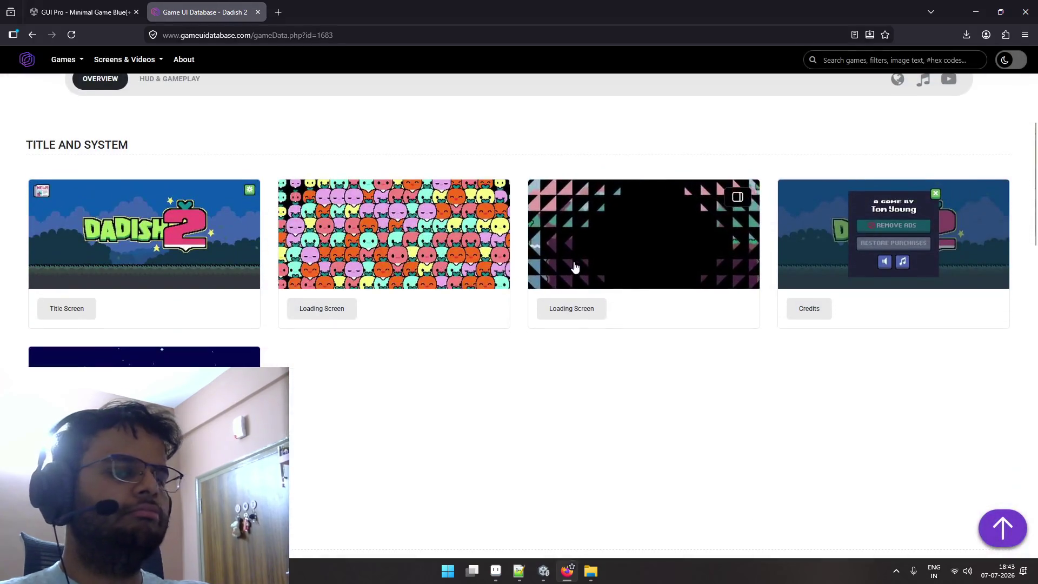
pyautogui.click(173, 353)
pyautogui.press('Escape')
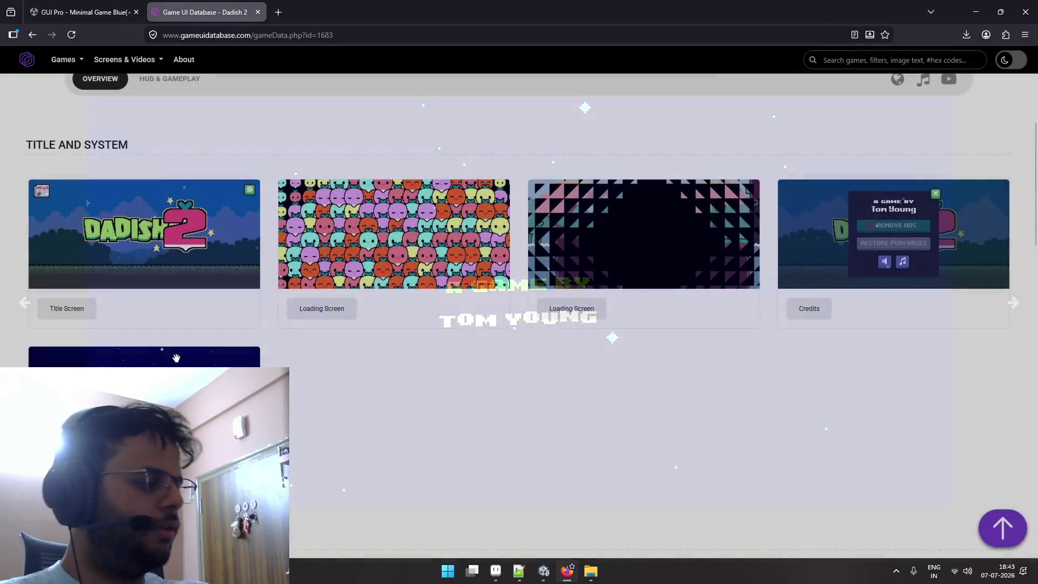
pyautogui.scroll(4, 289, 303)
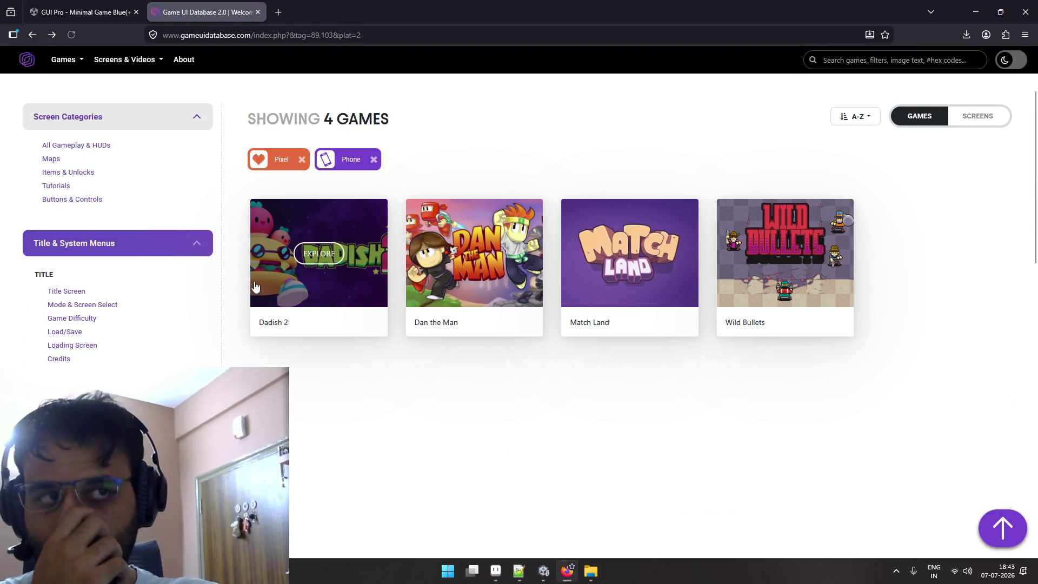
# Open Dan the Man and view its Title Screen and Settings: Menu screenshots enlarged.
pyautogui.click(484, 281)
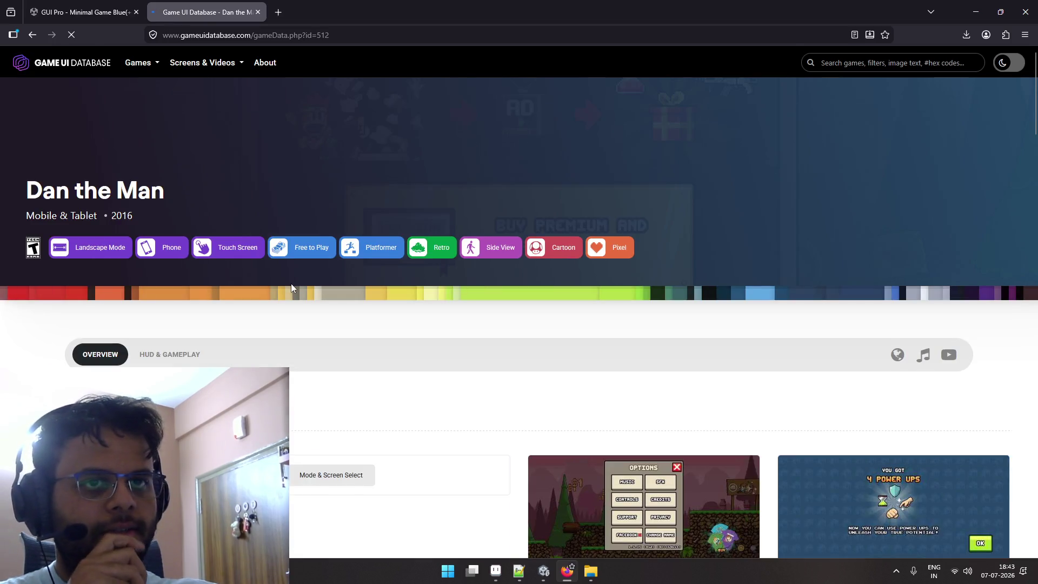
pyautogui.scroll(-3, 291, 284)
pyautogui.click(152, 330)
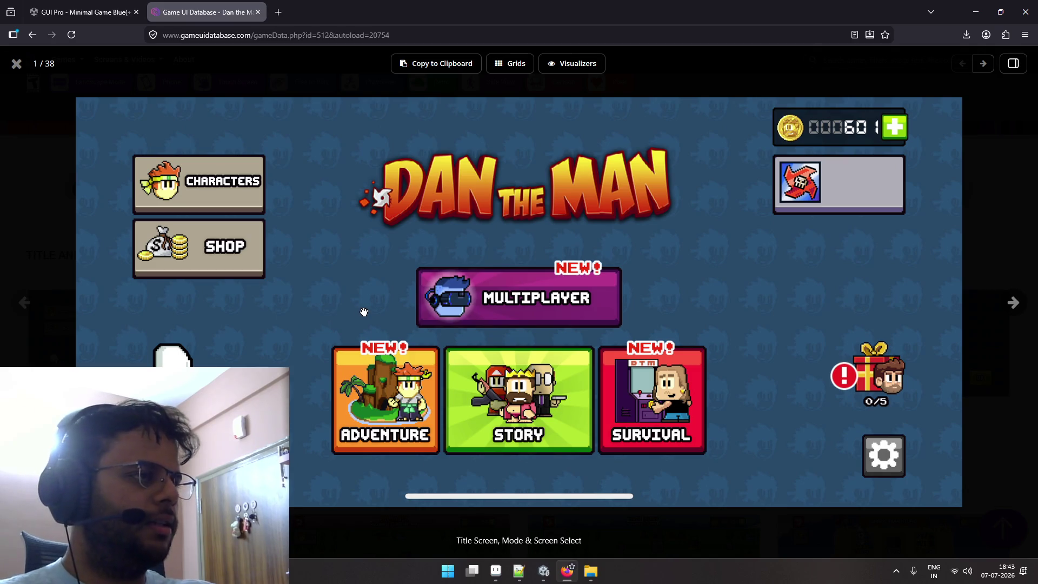
pyautogui.press('Escape')
pyautogui.scroll(-5, 331, 304)
pyautogui.scroll(2, 213, 263)
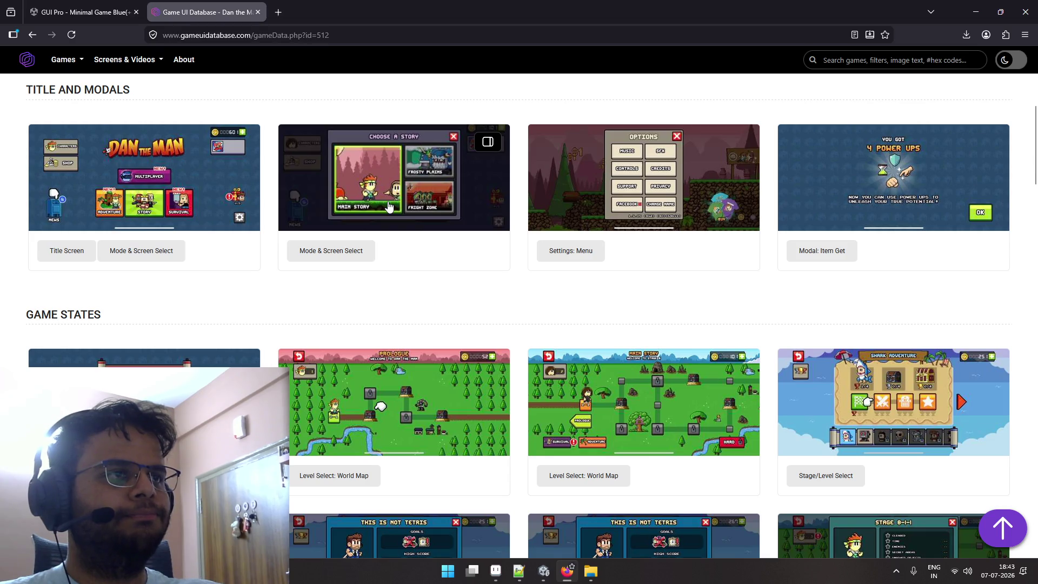
pyautogui.click(675, 186)
pyautogui.press('Escape')
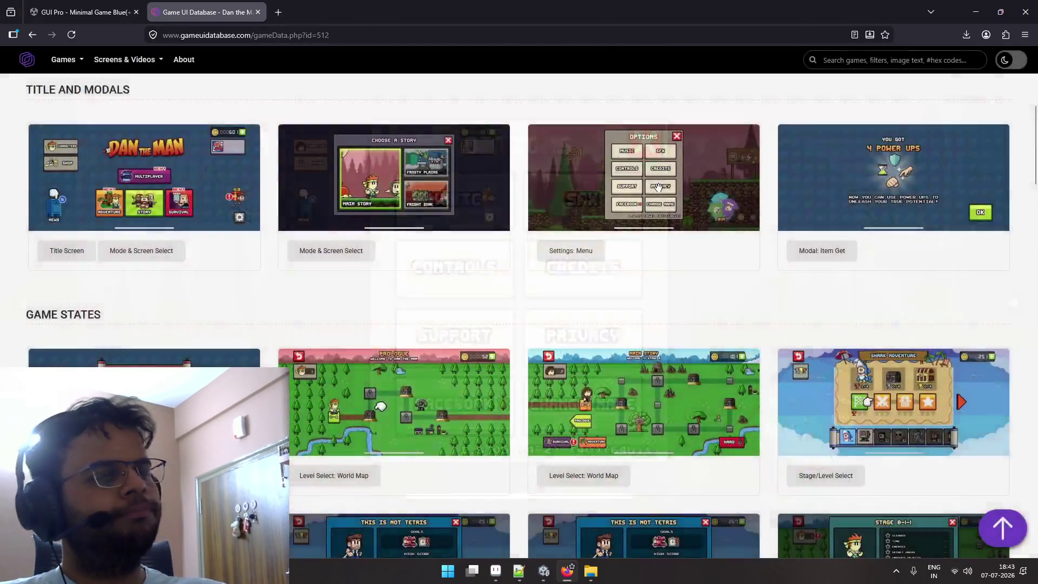
pyautogui.click(193, 184)
pyautogui.press('Escape')
pyautogui.scroll(-5, 303, 238)
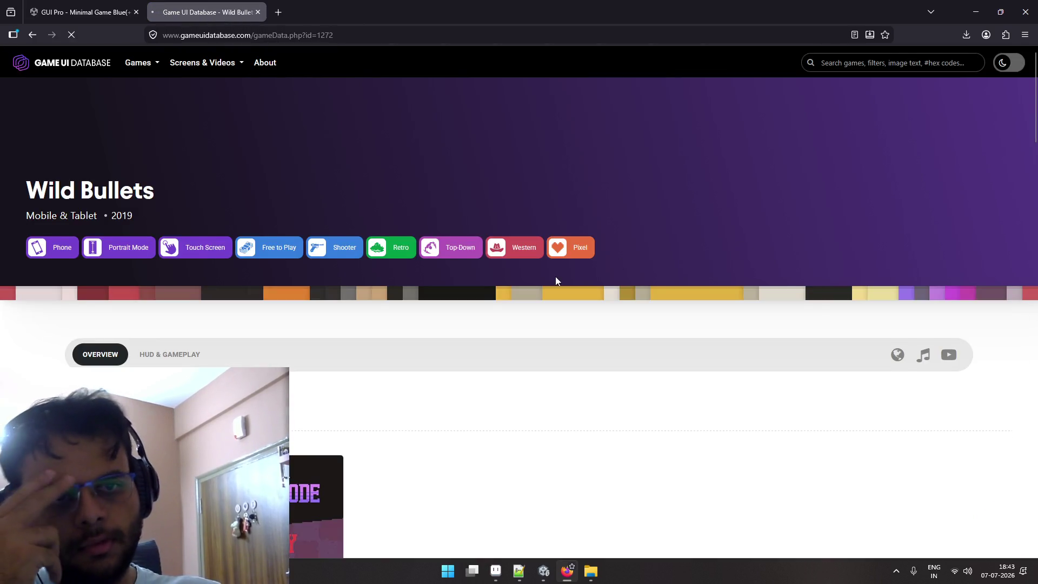
# Enlarge Wild Bullets' Failure & Game Over screenshot and close it.
pyautogui.scroll(-7, 555, 277)
pyautogui.scroll(-8, 556, 280)
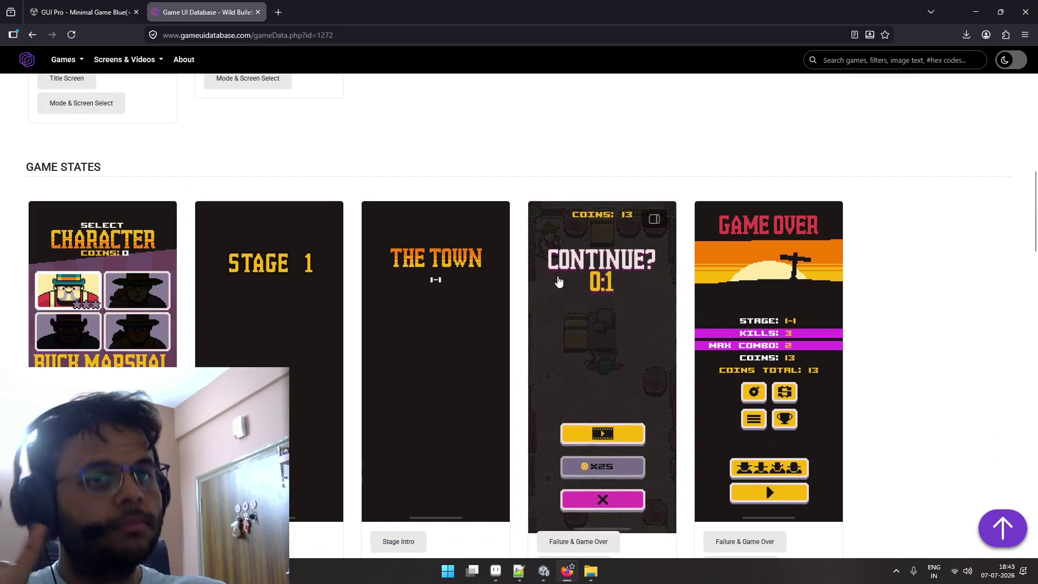
pyautogui.scroll(-5, 558, 280)
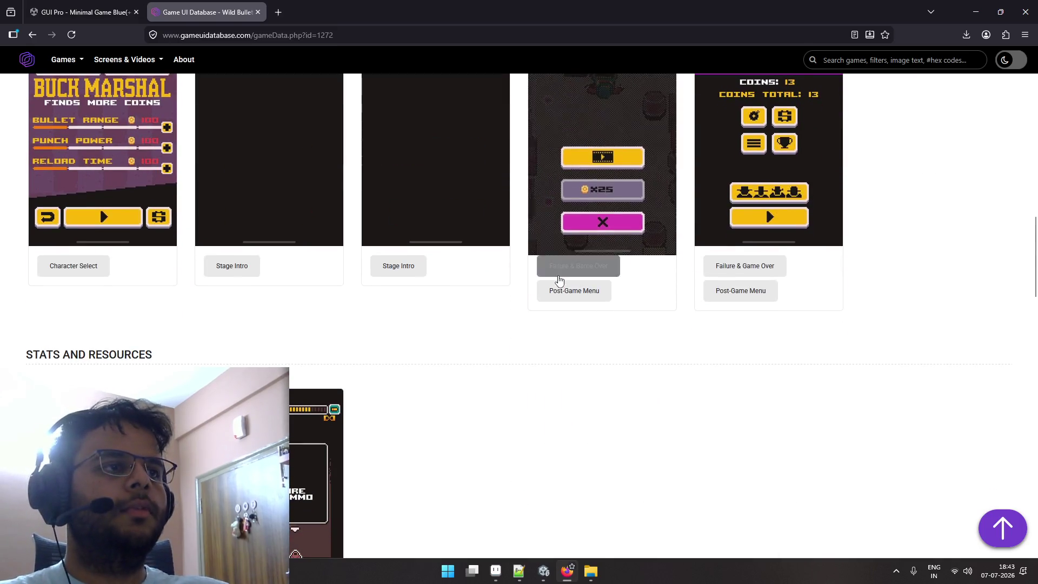
pyautogui.click(581, 205)
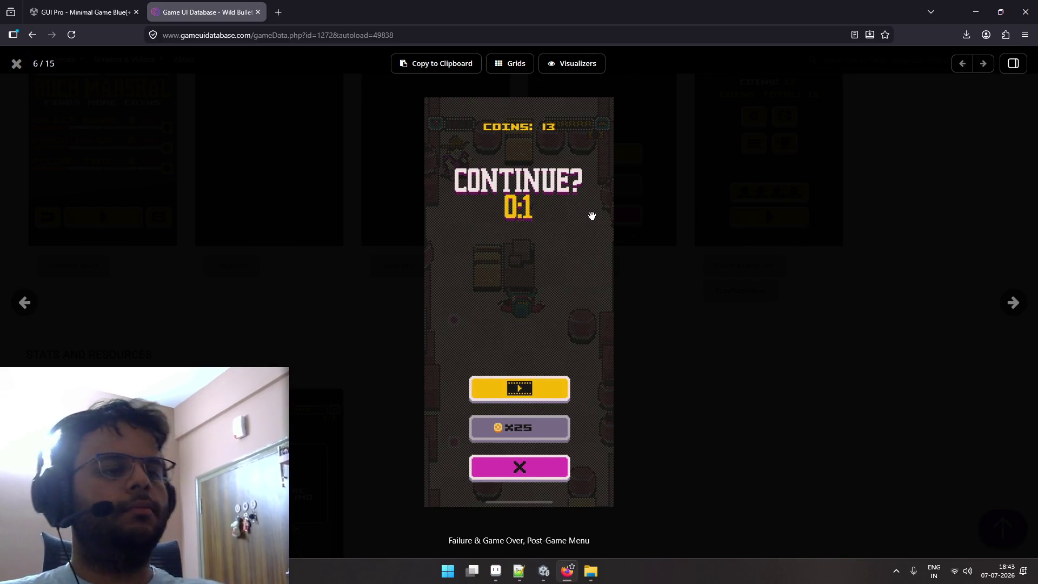
pyautogui.press('Escape')
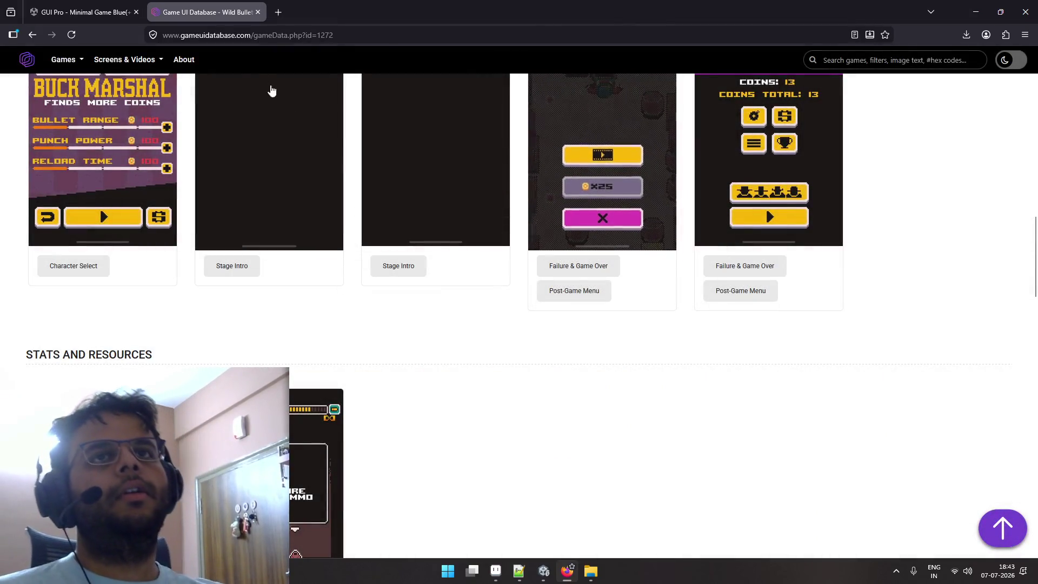
# Clear the selection on the Aseprite button sprite, then return to the reference page.
pyautogui.hotkey('alt', 'Tab')
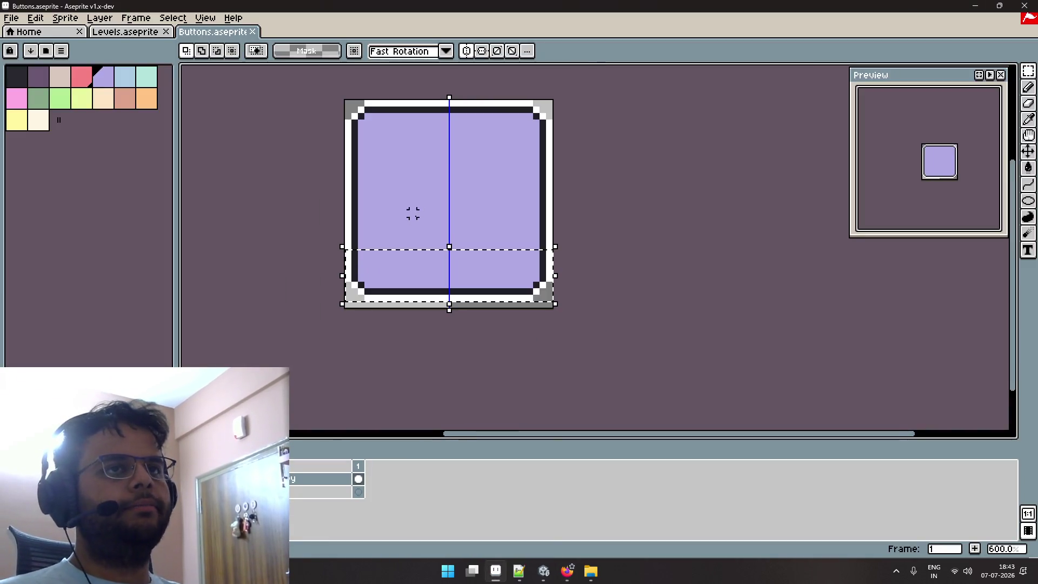
pyautogui.click(308, 181)
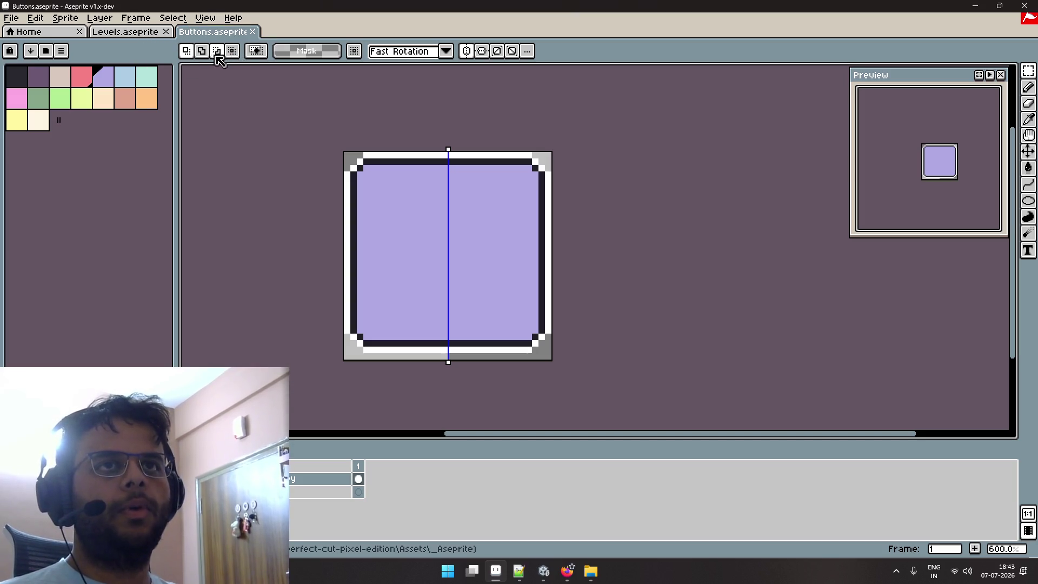
pyautogui.hotkey('alt', 'Tab')
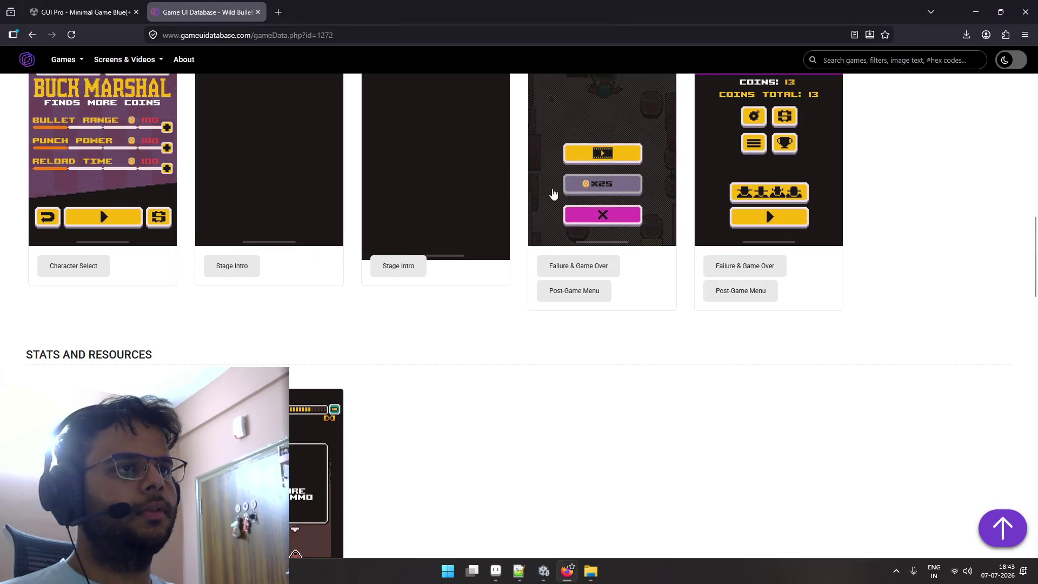
pyautogui.hotkey('alt', 'Tab')
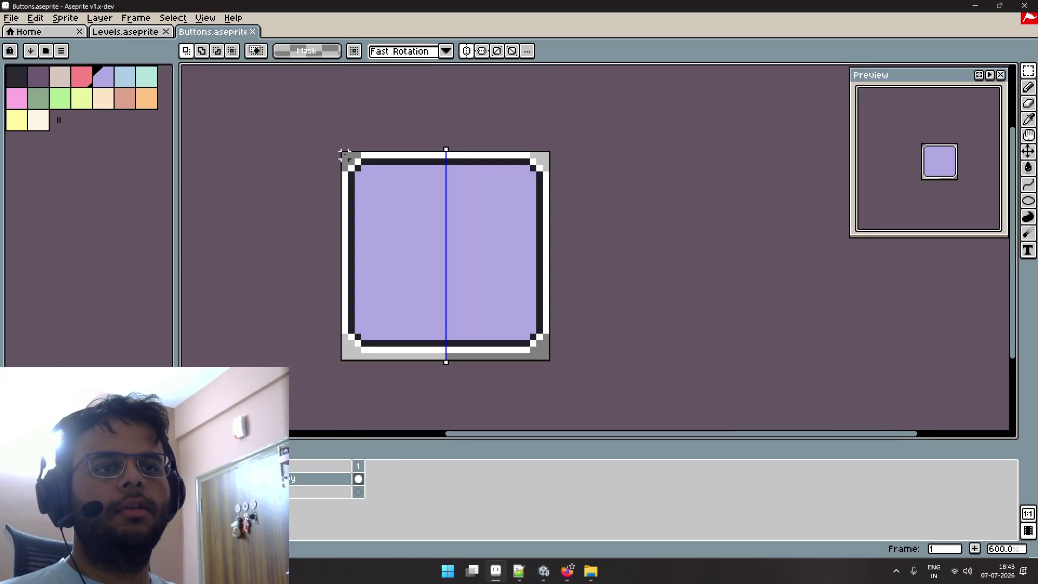
pyautogui.scroll(1, 375, 283)
pyautogui.hotkey('alt', 'Tab')
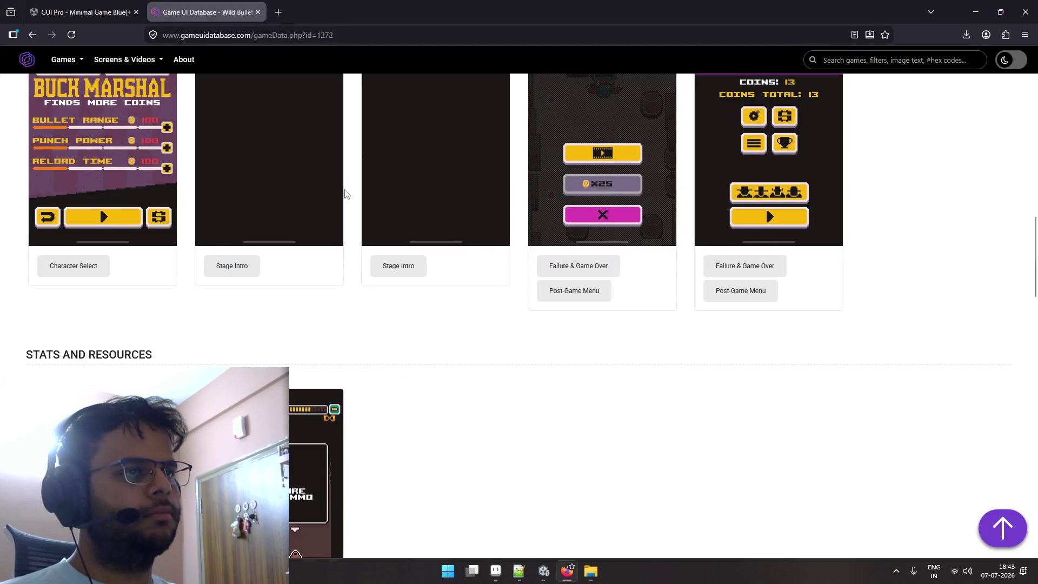
pyautogui.hotkey('alt', 'Tab')
# Re-enlarge the Continue? screenshot, close it, and go back to Aseprite.
pyautogui.click(568, 315)
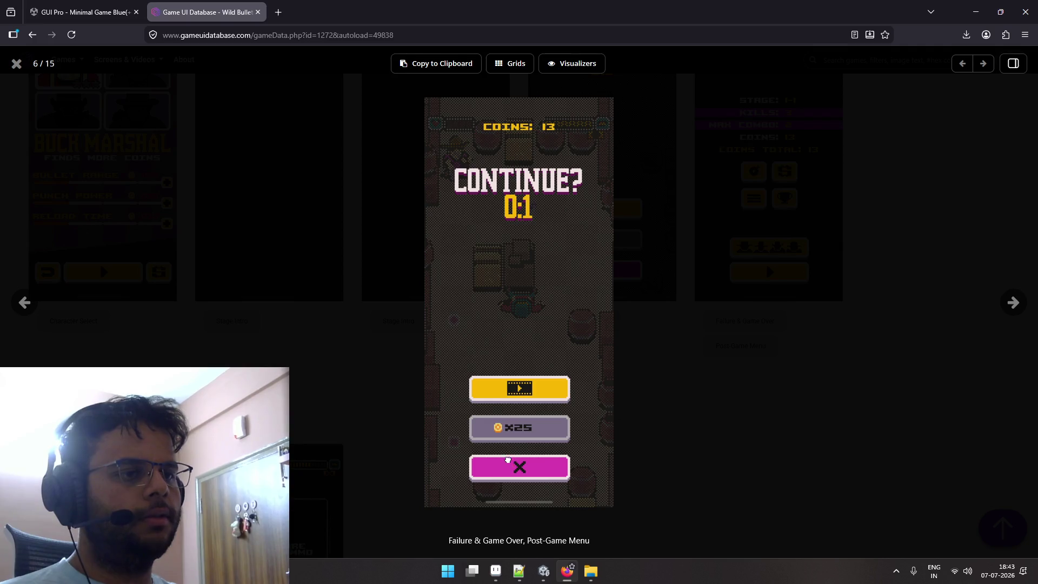
pyautogui.moveTo(507, 460)
pyautogui.mouseDown()
pyautogui.moveTo(508, 394)
pyautogui.moveTo(505, 411)
pyautogui.mouseUp()
pyautogui.hotkey('alt', 'Tab')
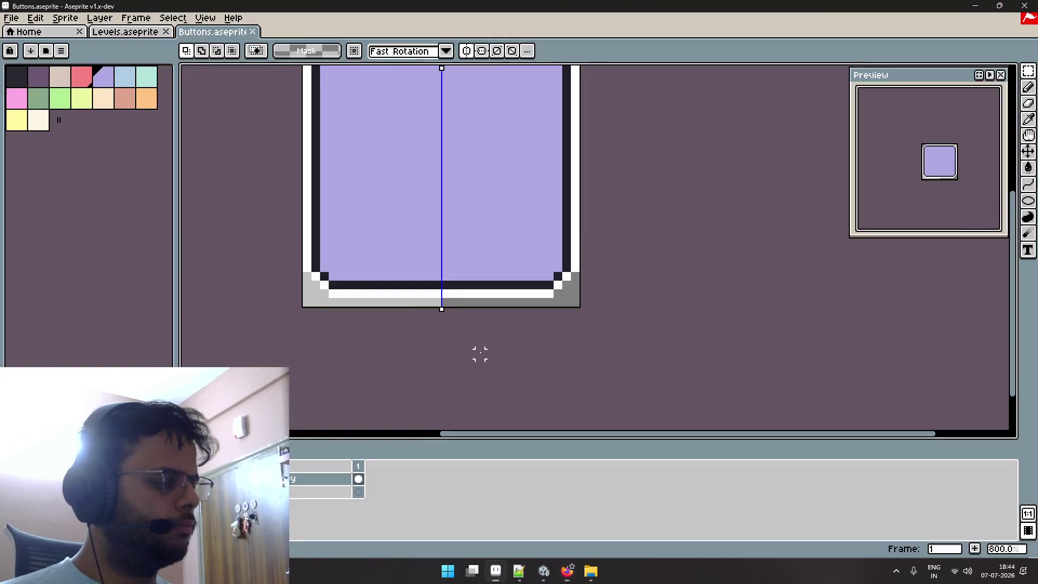
pyautogui.hotkey('alt', 'Tab')
pyautogui.hotkey('alt', 'Tab')
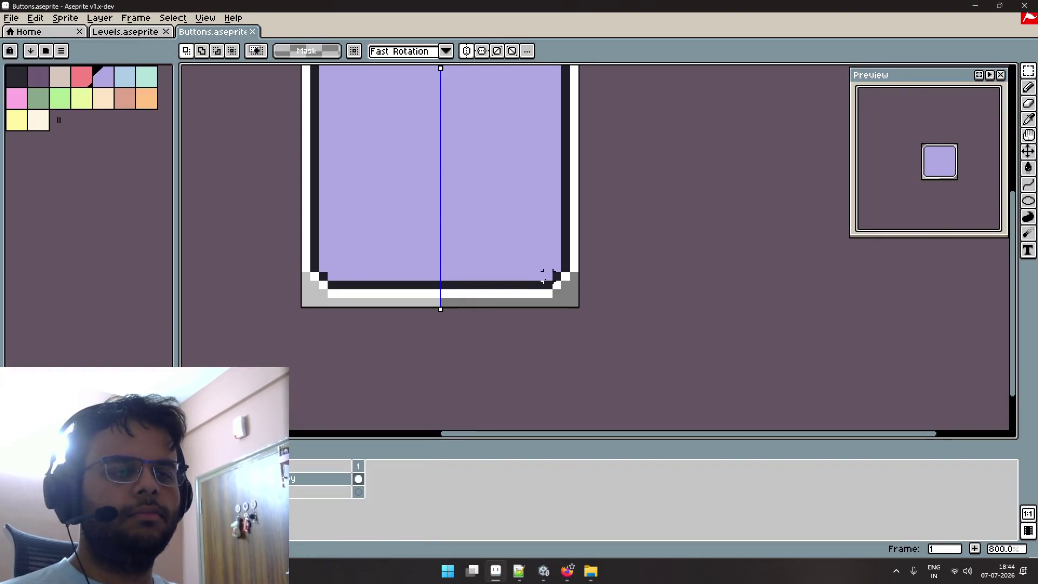
pyautogui.hotkey('ctrl', 'y')
pyautogui.hotkey('ctrl', 'z')
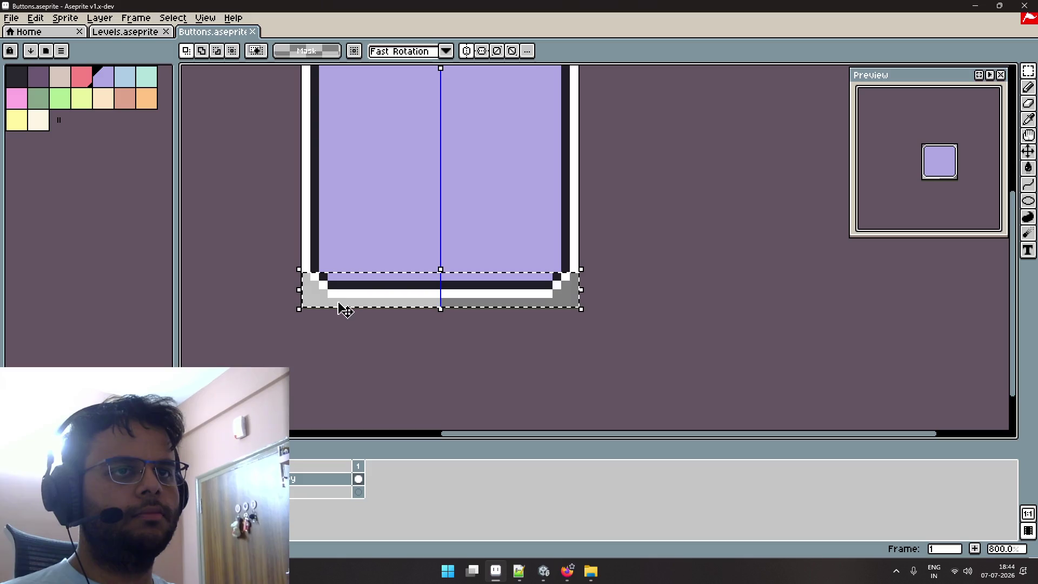
pyautogui.hotkey('ctrl', 'y')
pyautogui.hotkey('ctrl', 'z')
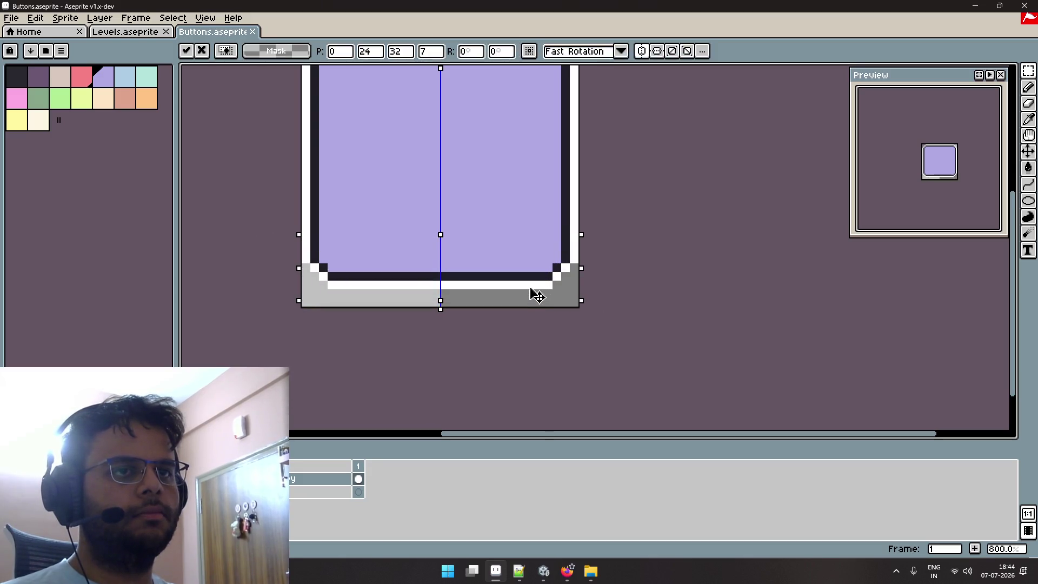
pyautogui.hotkey('ctrl', 'd')
pyautogui.scroll(1, 353, 279)
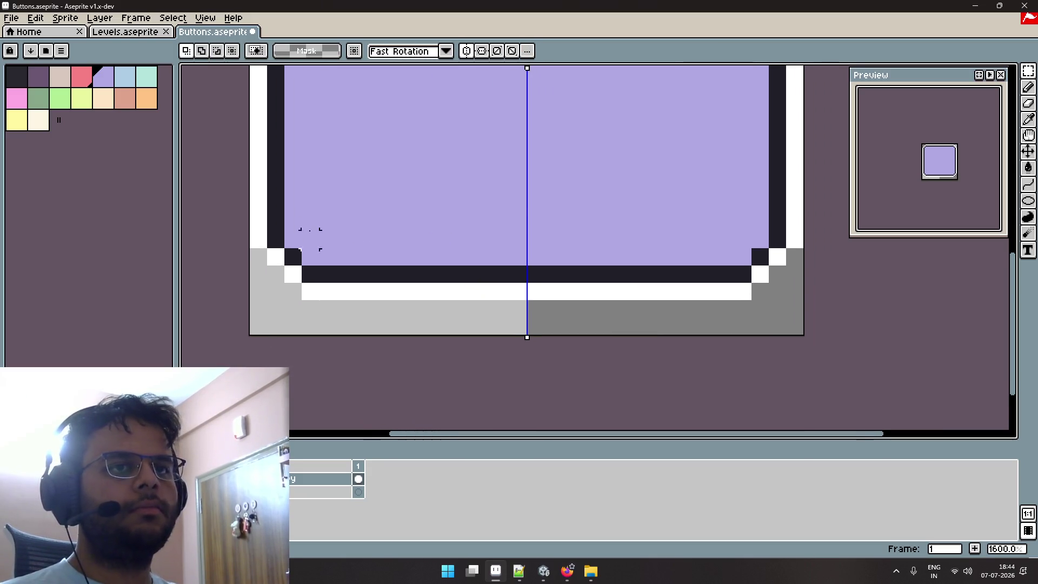
pyautogui.press('i')
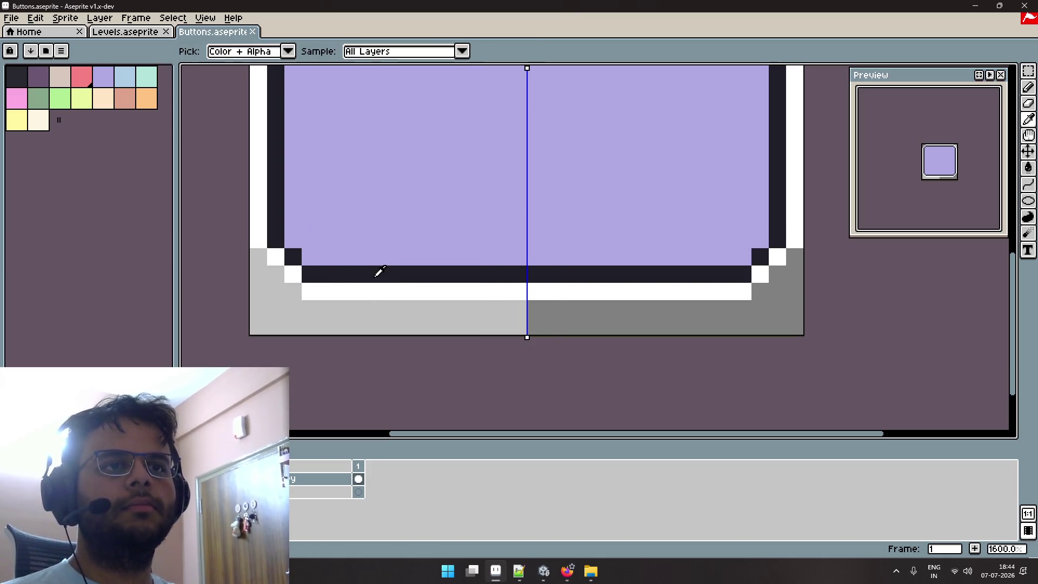
pyautogui.hotkey('alt', 'Tab')
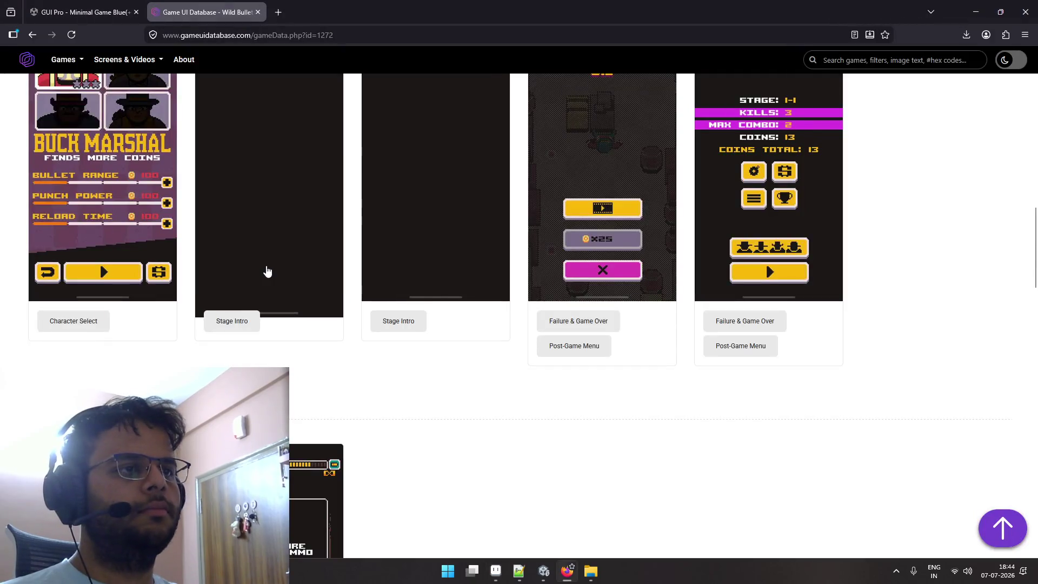
pyautogui.hotkey('alt', 'Tab')
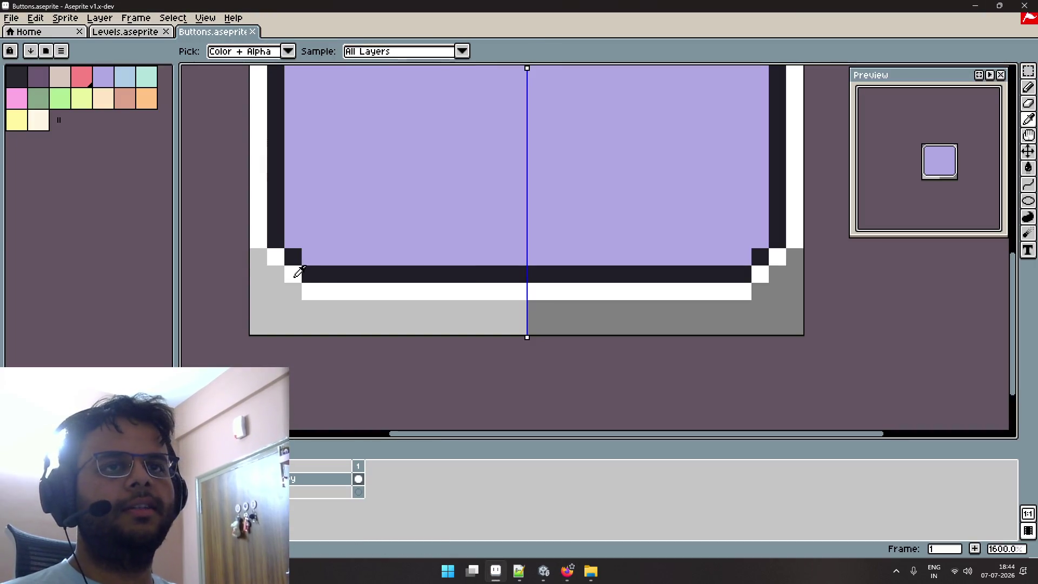
pyautogui.scroll(-3, 294, 168)
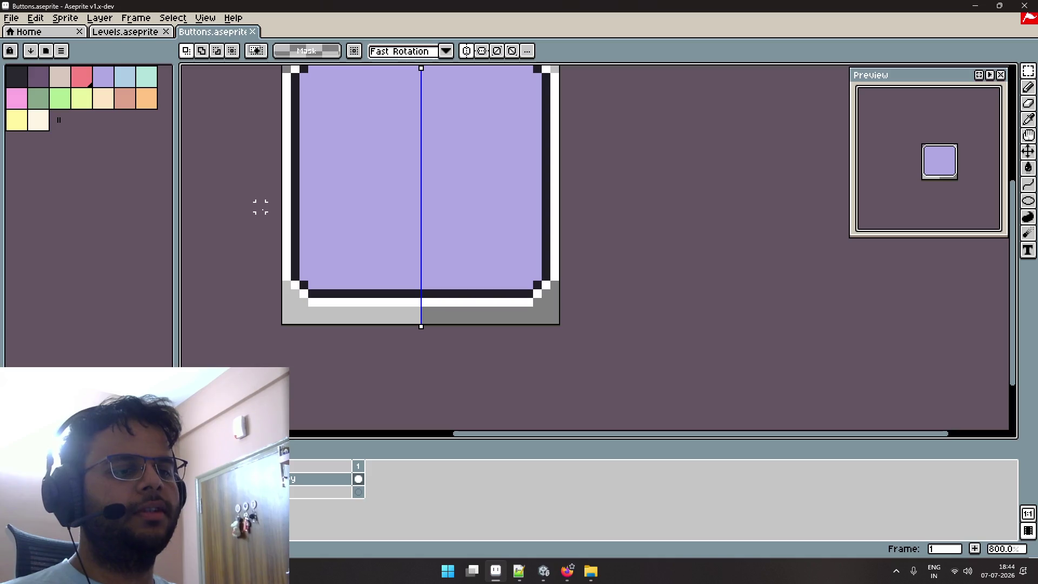
pyautogui.hotkey('alt', 'Tab')
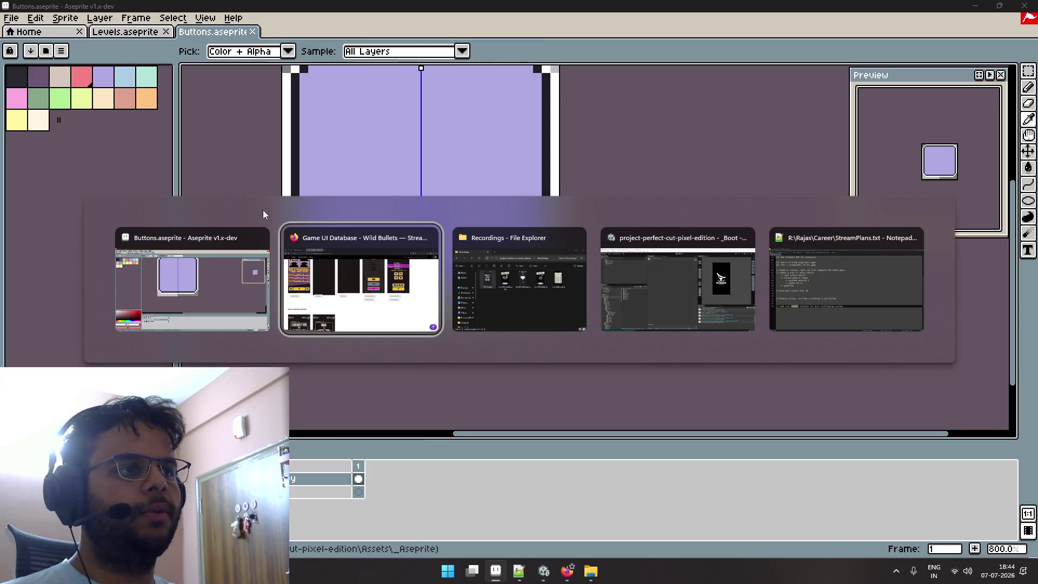
# Try paint-bucket filling the white borders cream with Contiguous off, then undo the fills.
pyautogui.hotkey('alt', 'Tab')
pyautogui.hotkey('alt', 'Tab')
pyautogui.hotkey('alt', 'Tab')
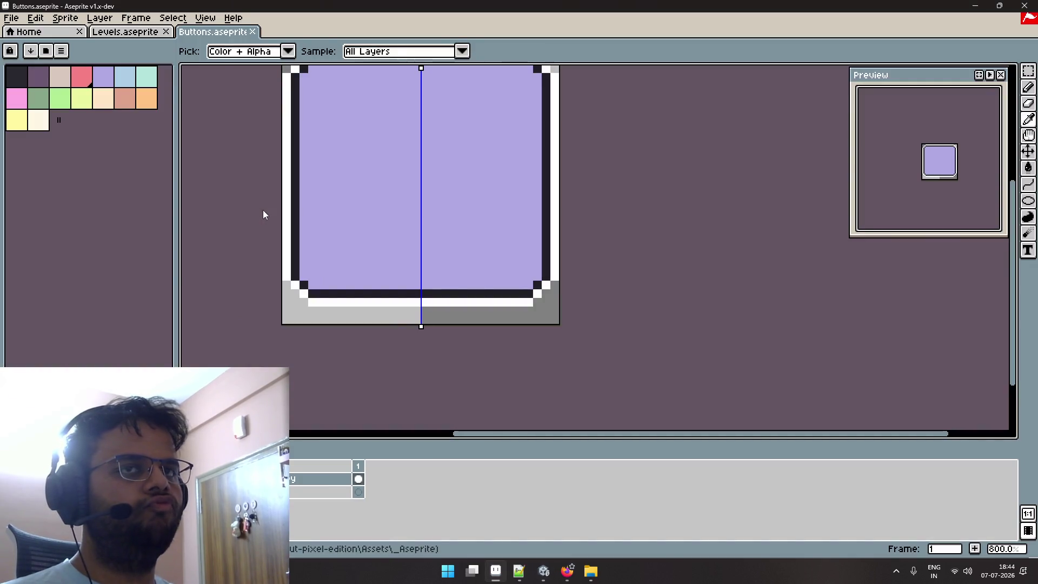
pyautogui.click(37, 120)
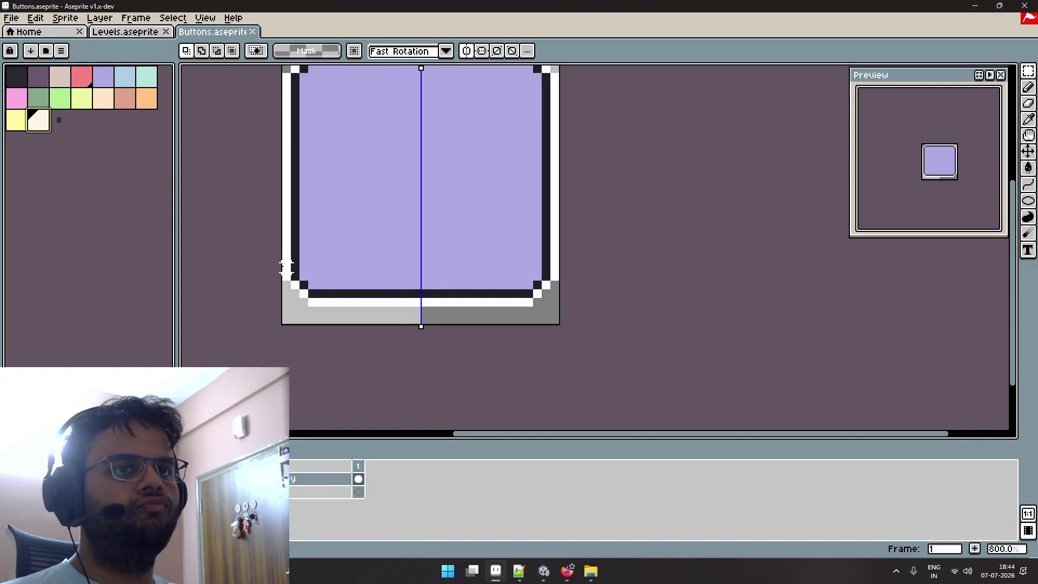
pyautogui.press('g')
pyautogui.click(287, 266)
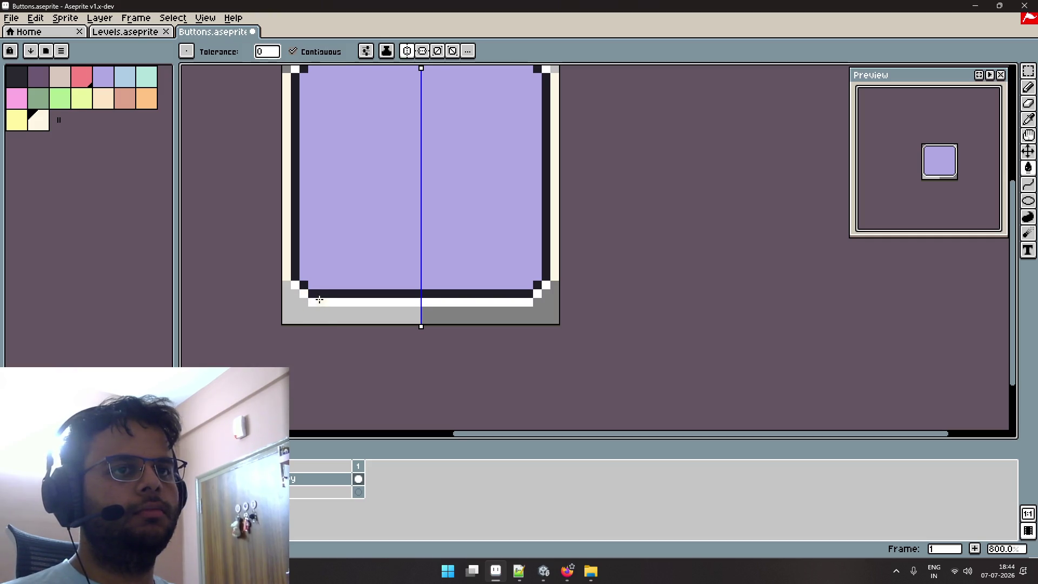
pyautogui.click(320, 299)
pyautogui.click(292, 51)
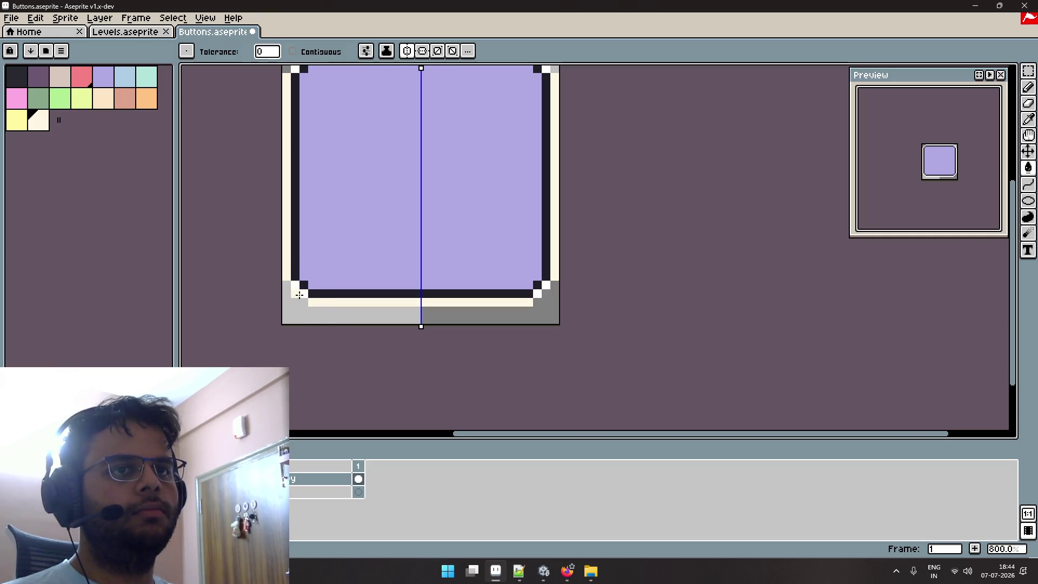
pyautogui.click(324, 298)
pyautogui.hotkey('ctrl', 'z')
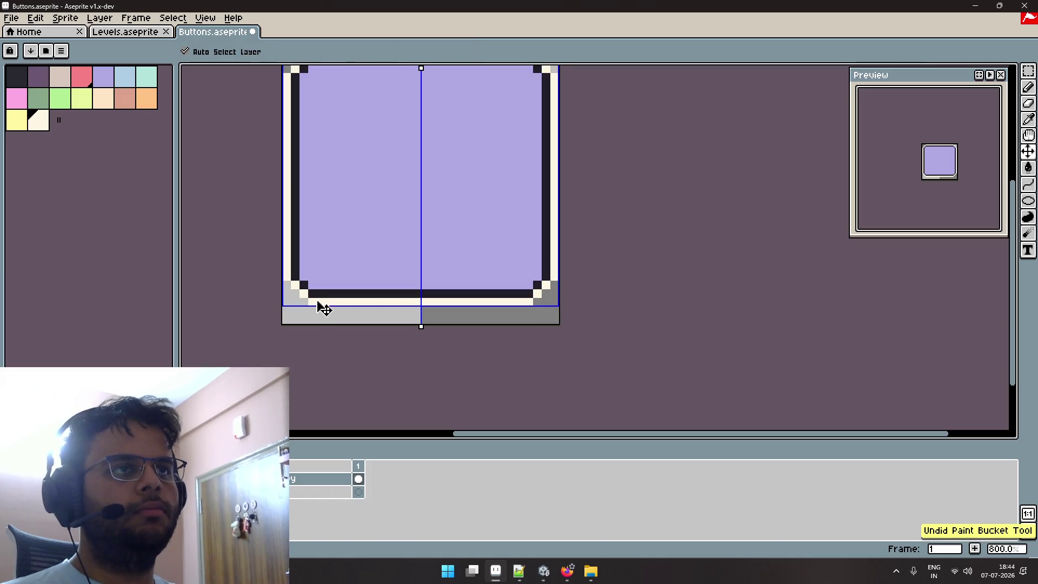
pyautogui.hotkey('ctrl', 'y')
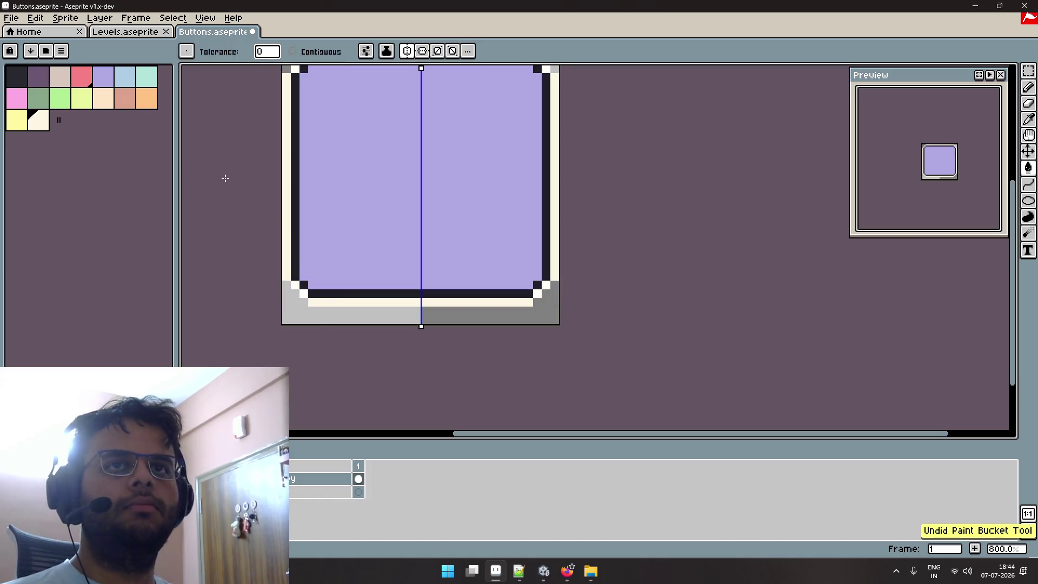
pyautogui.hotkey('ctrl', 'z')
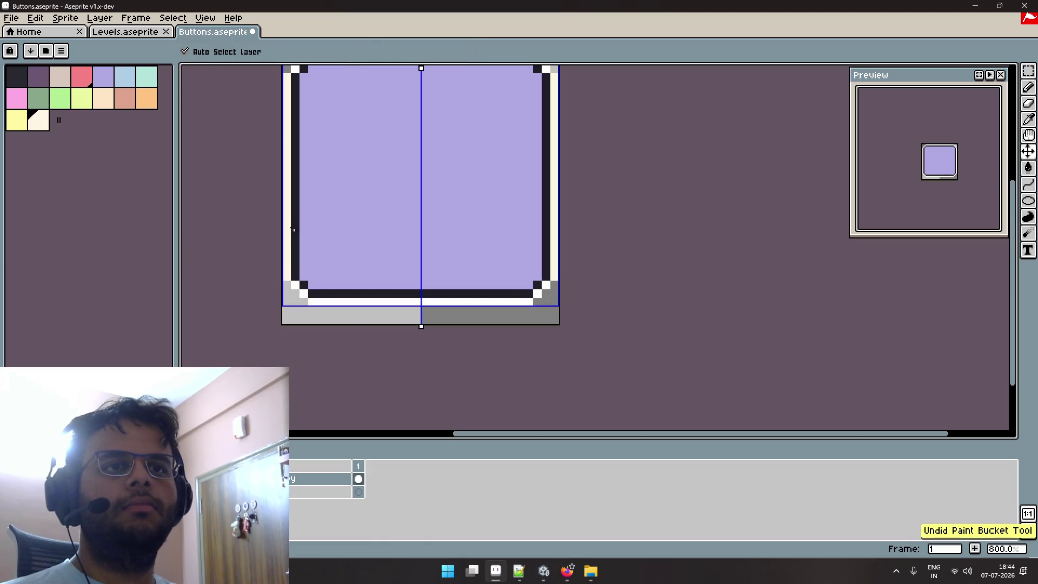
# Sort the palette by hue and fill every white border pixel with cream.
pyautogui.press('i')
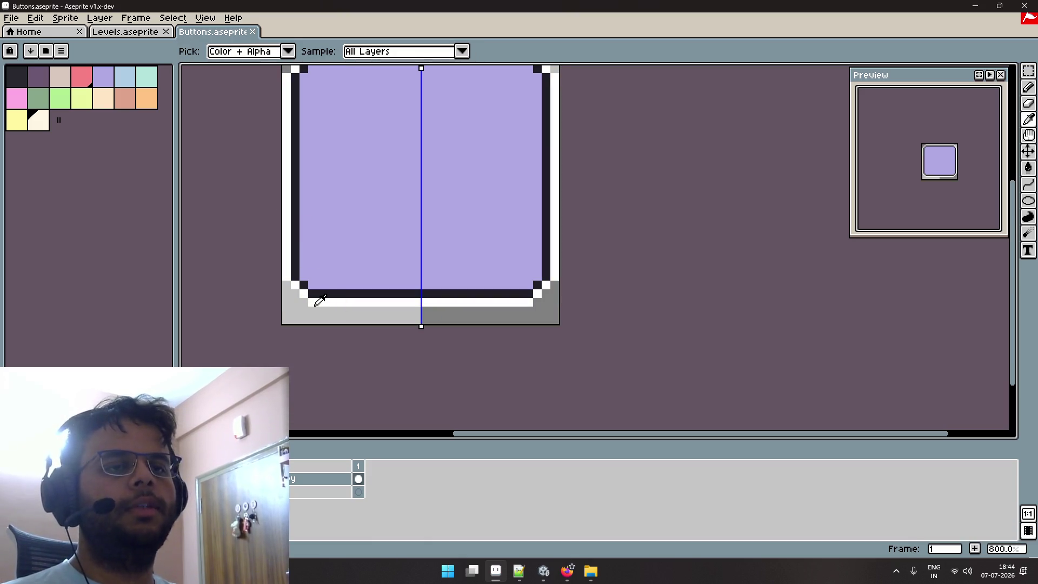
pyautogui.press('g')
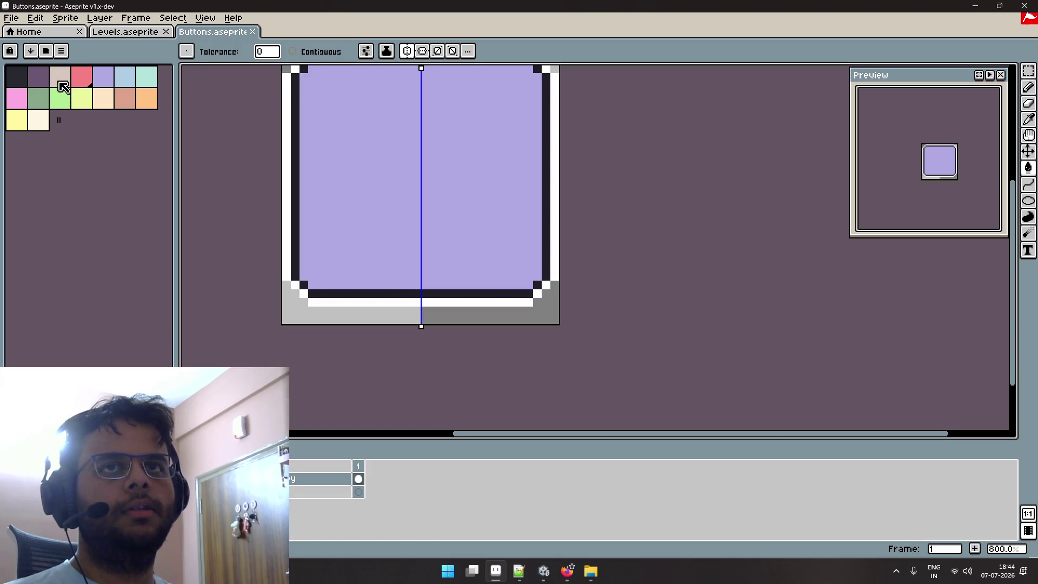
pyautogui.click(36, 53)
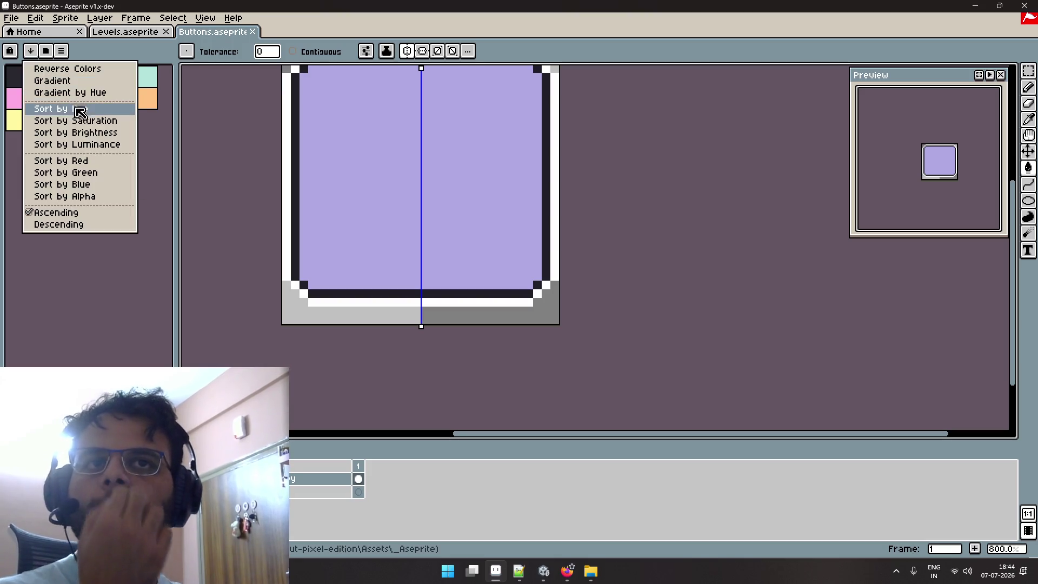
pyautogui.click(80, 110)
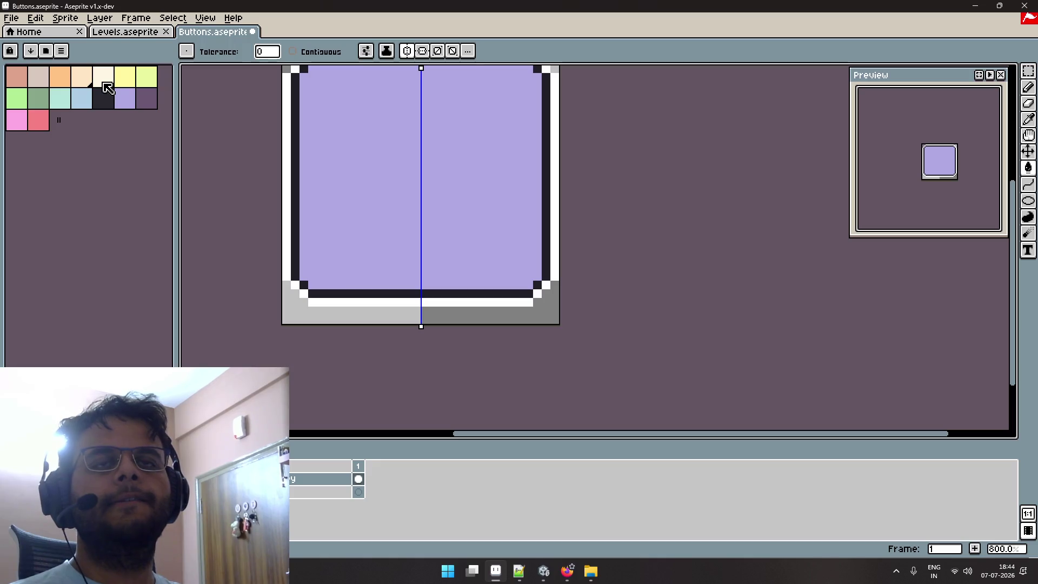
pyautogui.click(104, 84)
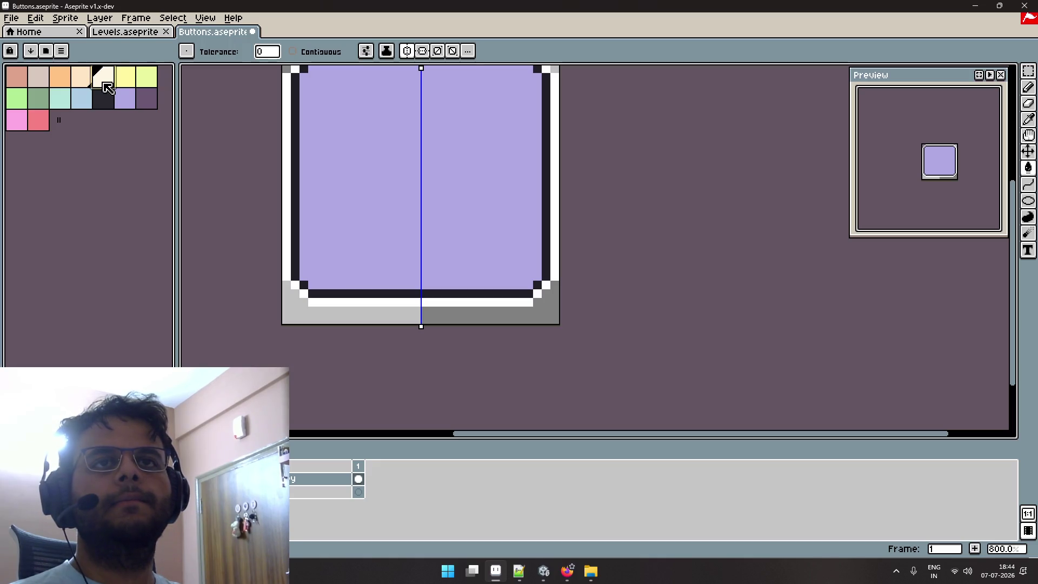
pyautogui.click(288, 231)
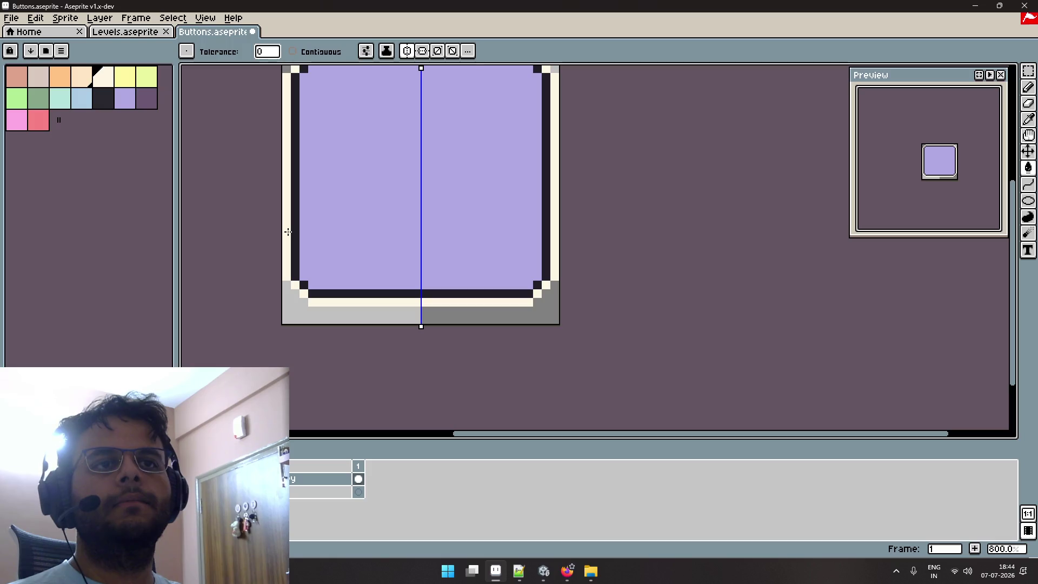
# Return to the Wild Bullets page in Game UI Database.
pyautogui.scroll(-2, 288, 232)
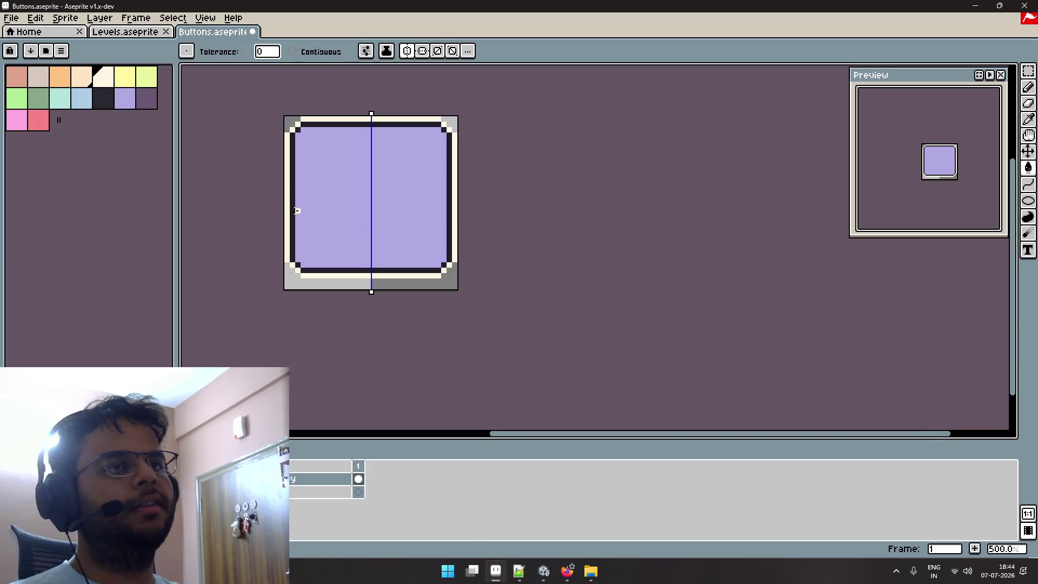
pyautogui.hotkey('alt', 'Tab')
pyautogui.hotkey('alt', 'Tab')
pyautogui.press('Tab')
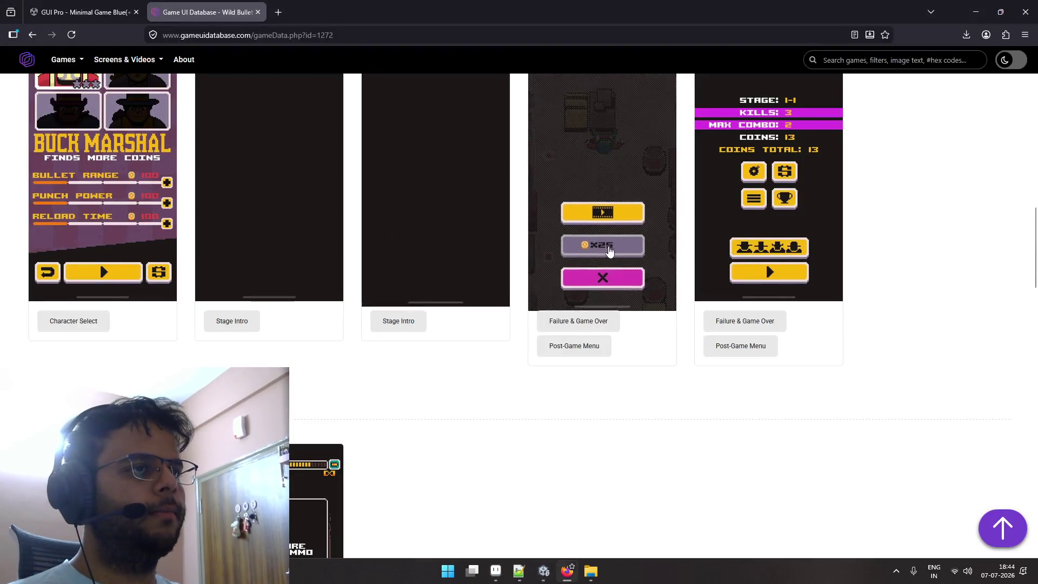
pyautogui.scroll(3, 609, 250)
pyautogui.scroll(-2, 606, 253)
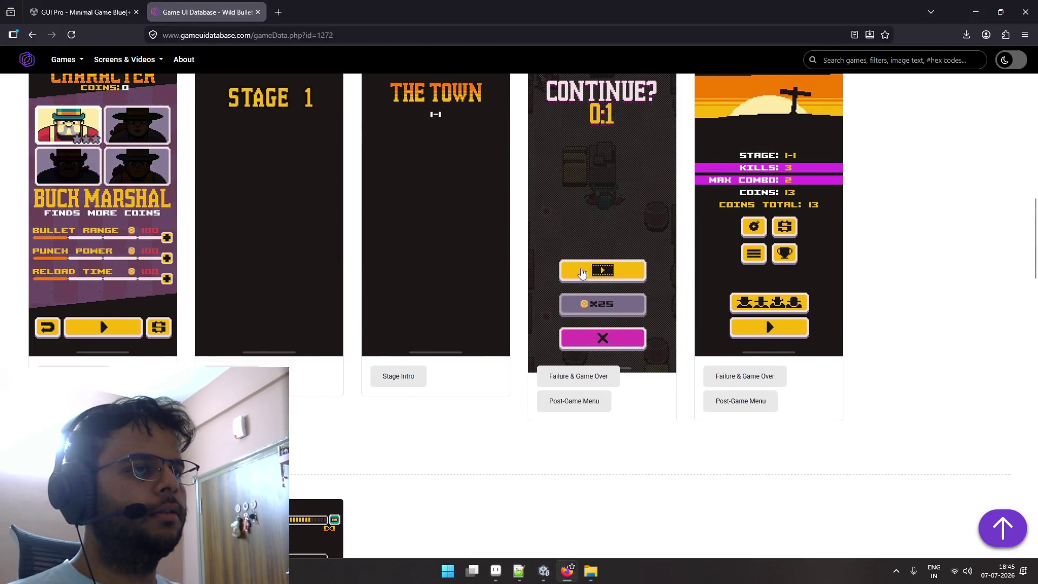
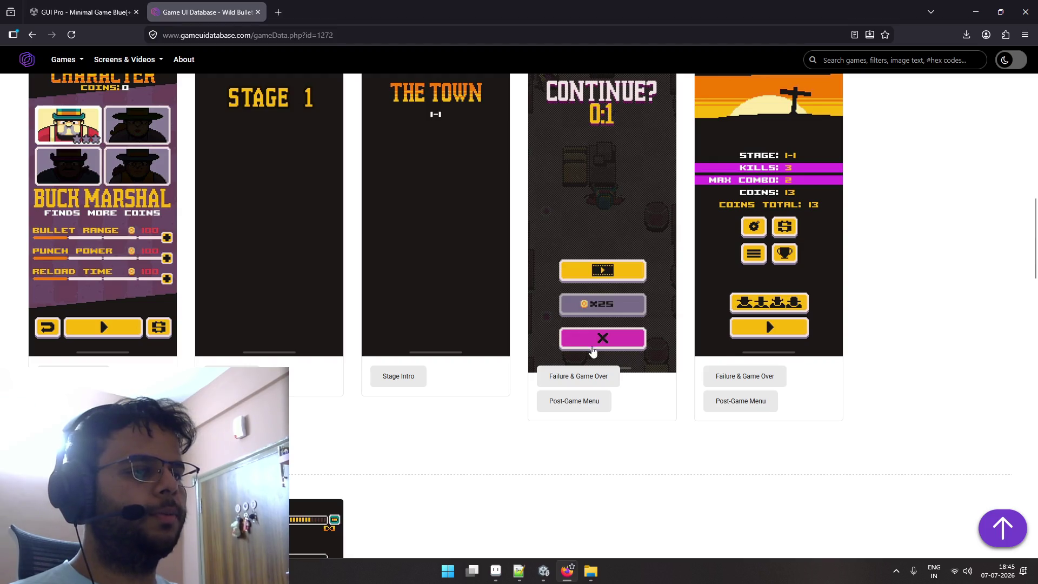
# Leave the Game UI Database reference and return to Buttons.aseprite in Aseprite.
pyautogui.hotkey('alt', 'Tab')
pyautogui.hotkey('alt', 'Tab')
pyautogui.press('Tab')
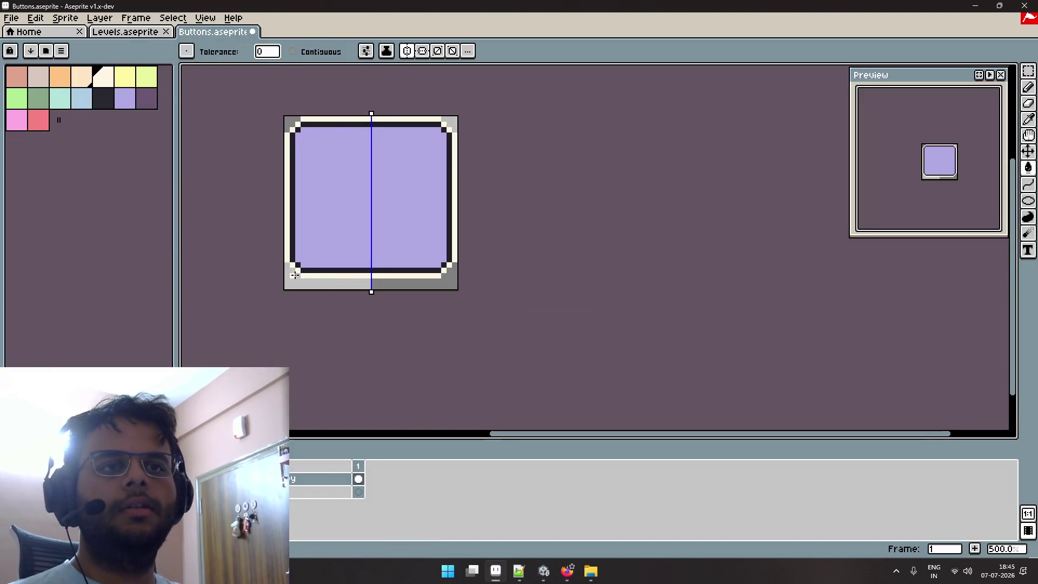
# Paint a light beige band along the lavender button's bottom and lower corners, then save.
pyautogui.scroll(4, 294, 275)
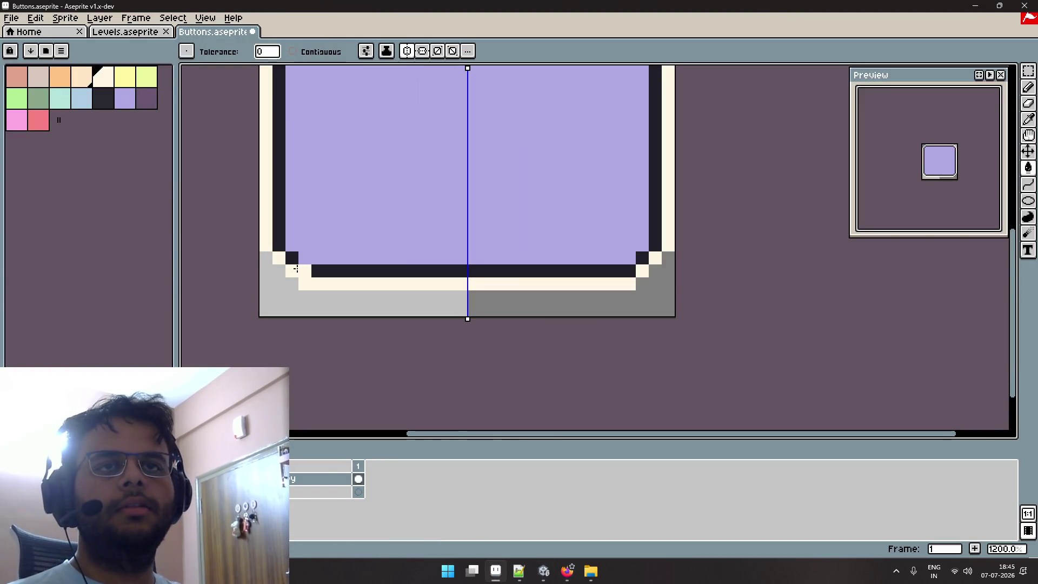
pyautogui.click(47, 80)
pyautogui.press('b')
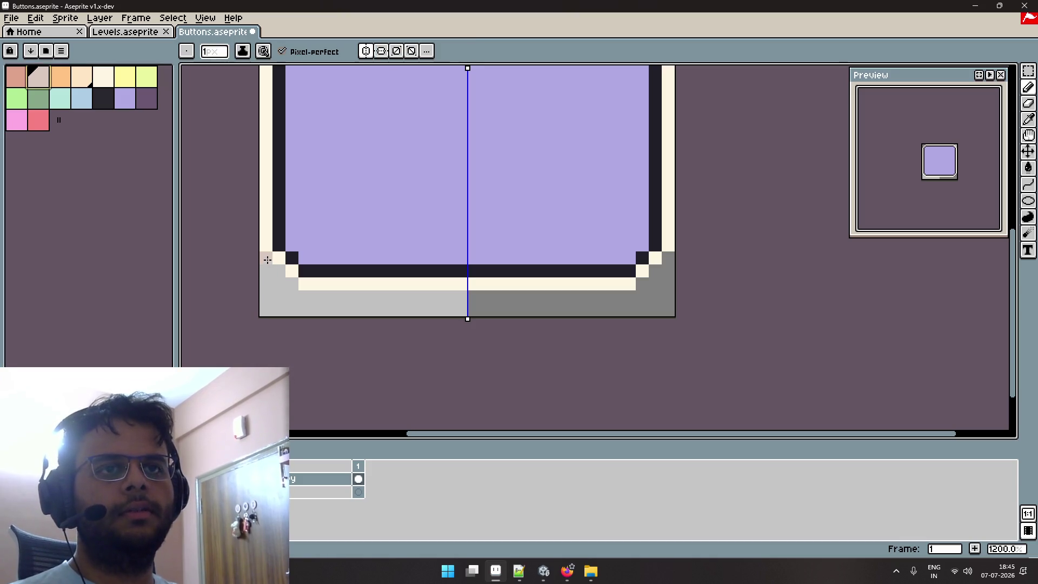
pyautogui.moveTo(267, 260); pyautogui.dragTo(267, 264)
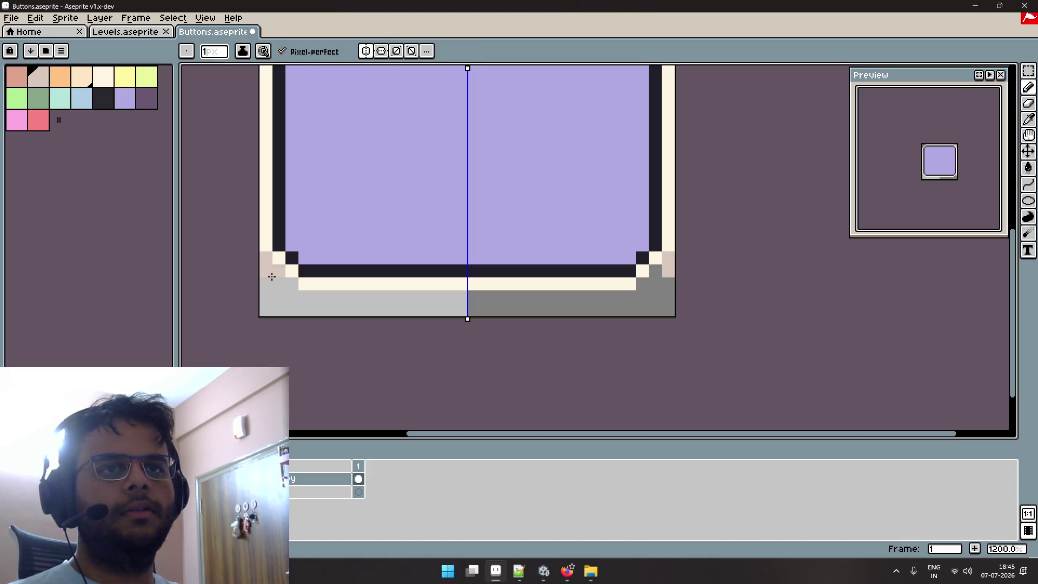
pyautogui.moveTo(278, 284); pyautogui.dragTo(296, 304)
pyautogui.click(289, 291)
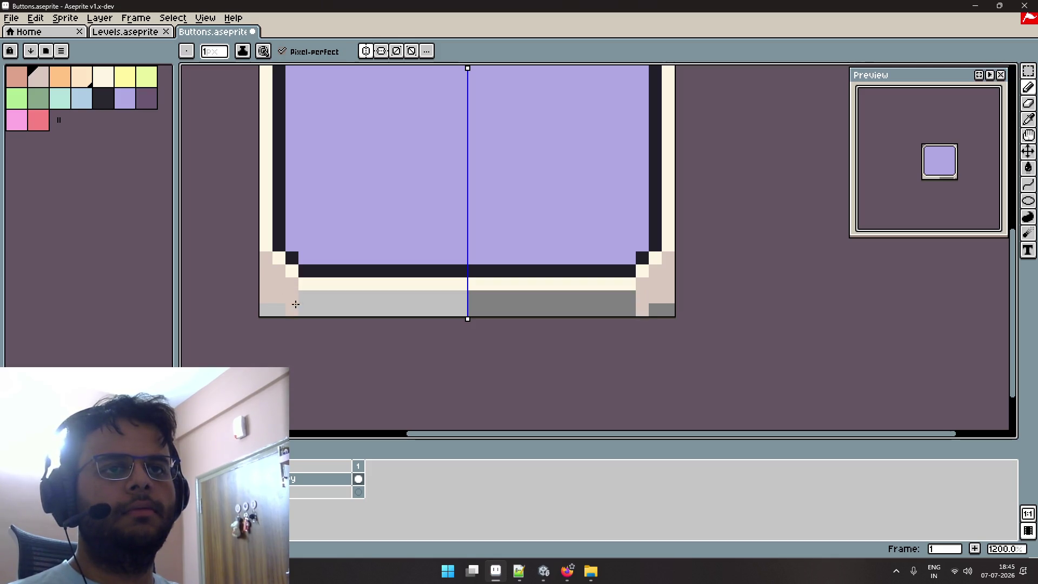
pyautogui.hotkey('ctrl', 'z')
pyautogui.moveTo(460, 297)
pyautogui.mouseDown()
pyautogui.moveTo(325, 296)
pyautogui.moveTo(422, 314)
pyautogui.moveTo(290, 304)
pyautogui.mouseUp()
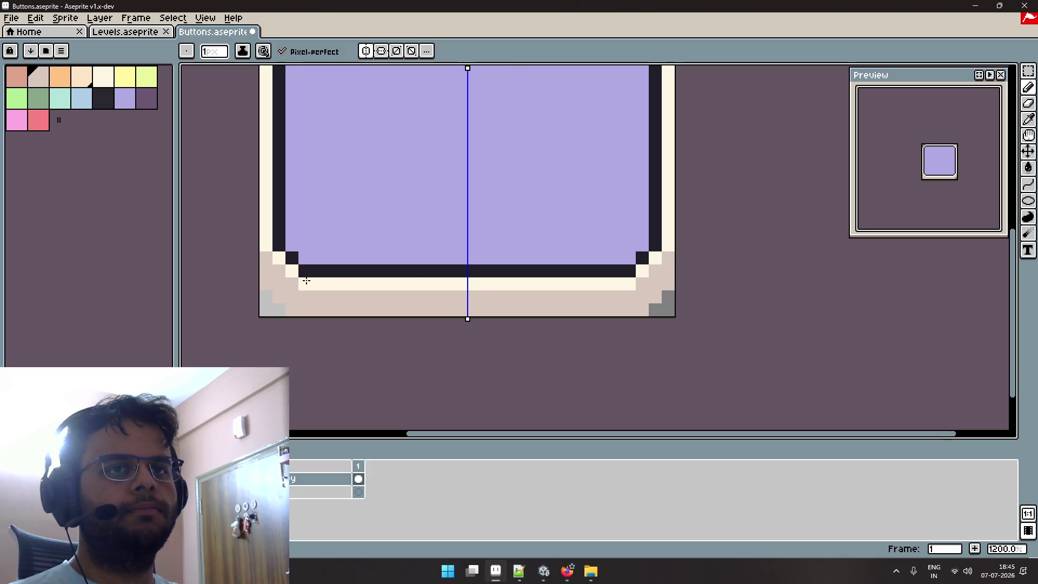
pyautogui.scroll(-3, 404, 267)
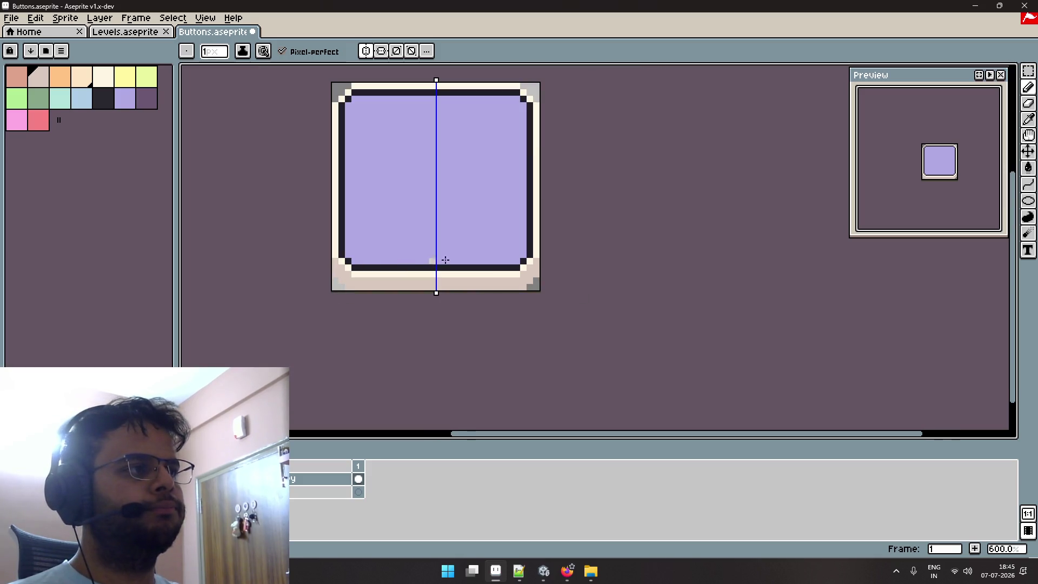
pyautogui.scroll(1, 970, 185)
pyautogui.moveTo(950, 186); pyautogui.dragTo(950, 195)
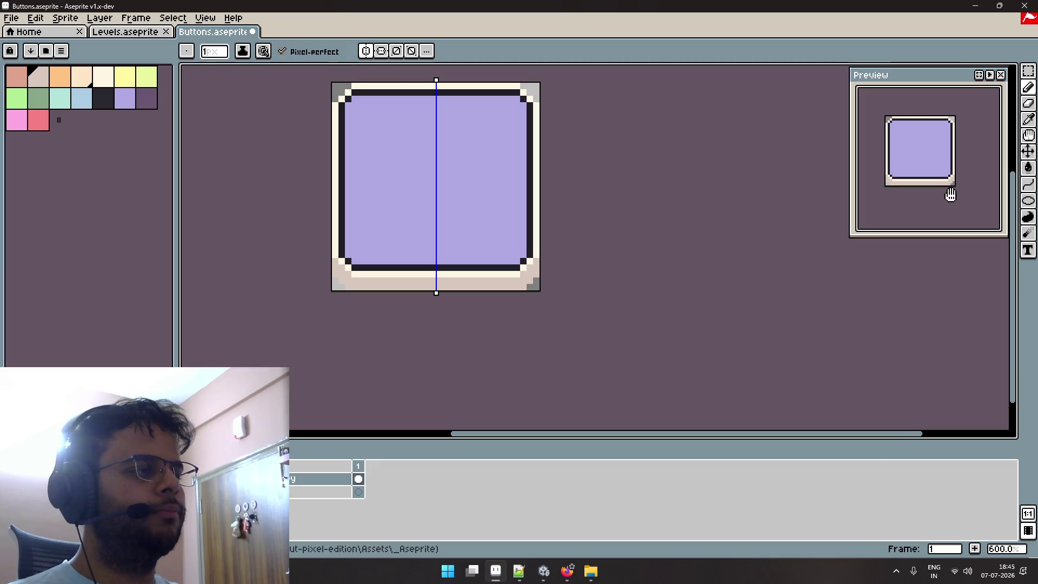
pyautogui.hotkey('ctrl', 's')
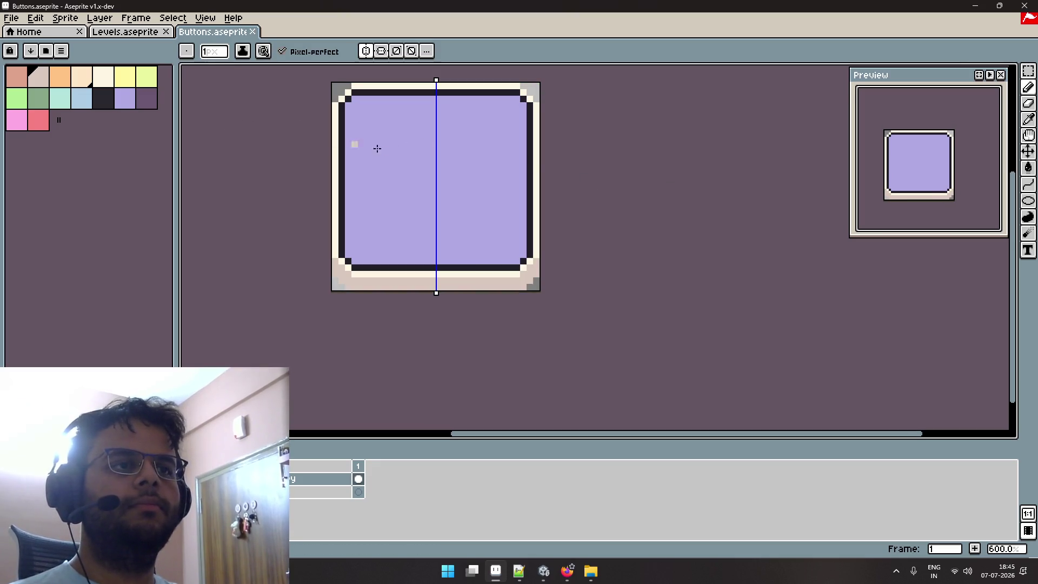
# Shade the bottom-right corner pixels and the bottom row grey, then save.
pyautogui.scroll(4, 487, 223)
pyautogui.scroll(-2, 556, 266)
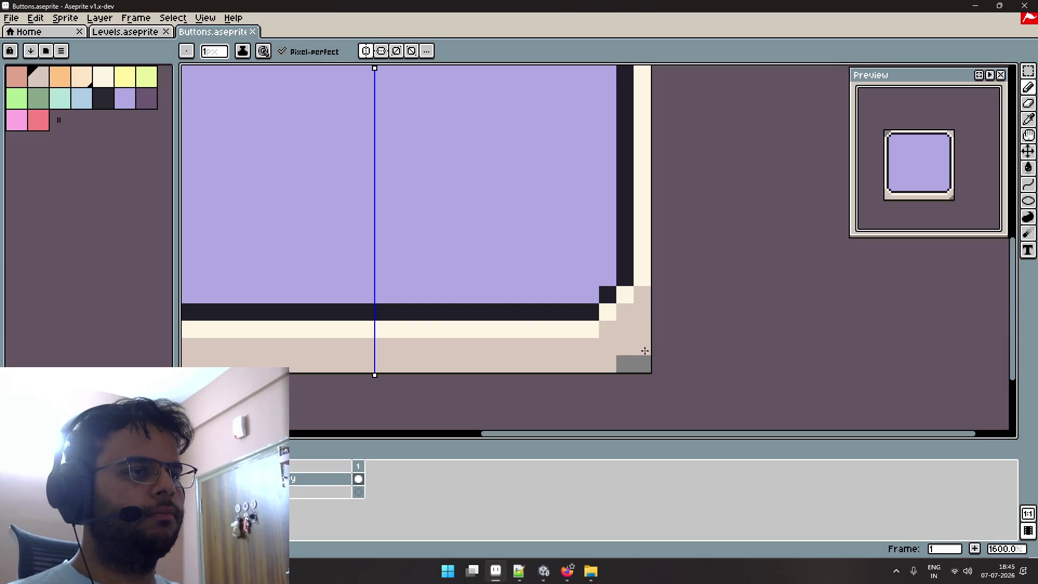
pyautogui.click(644, 330)
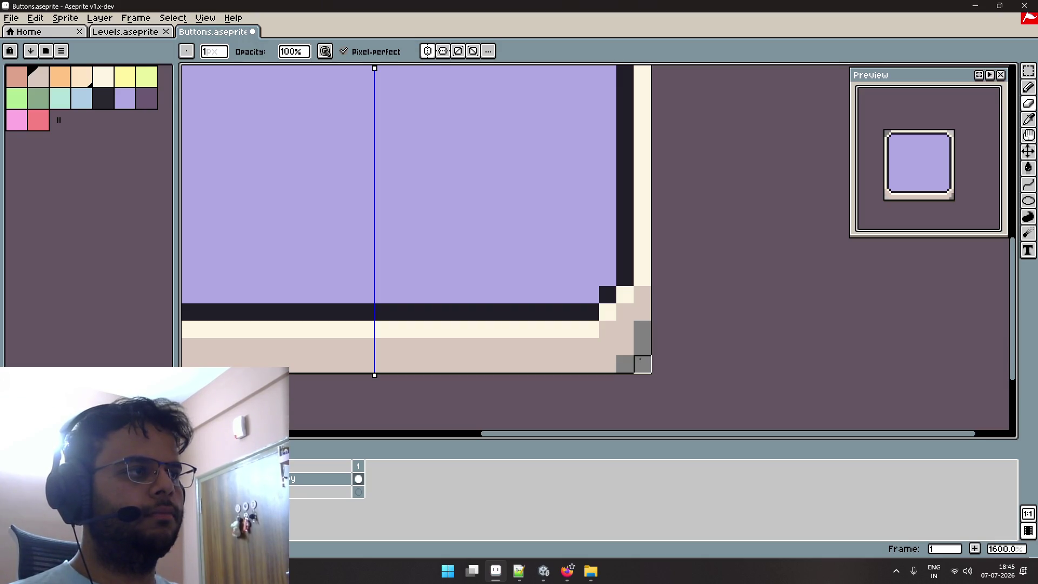
pyautogui.click(630, 346)
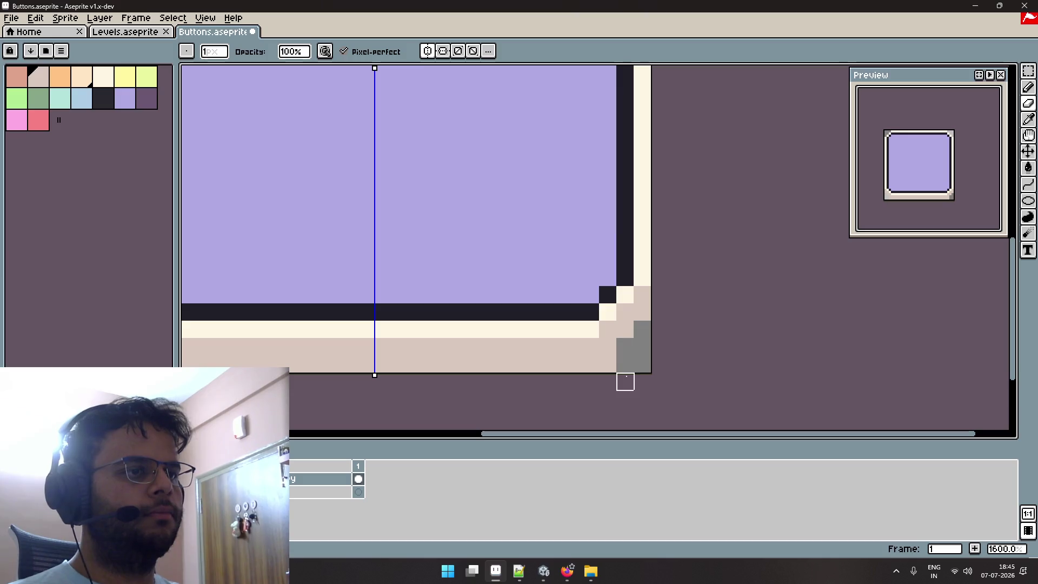
pyautogui.moveTo(624, 364)
pyautogui.mouseDown()
pyautogui.moveTo(486, 364)
pyautogui.moveTo(382, 348)
pyautogui.mouseUp()
pyautogui.hotkey('ctrl', 'z')
pyautogui.moveTo(591, 364); pyautogui.dragTo(366, 364)
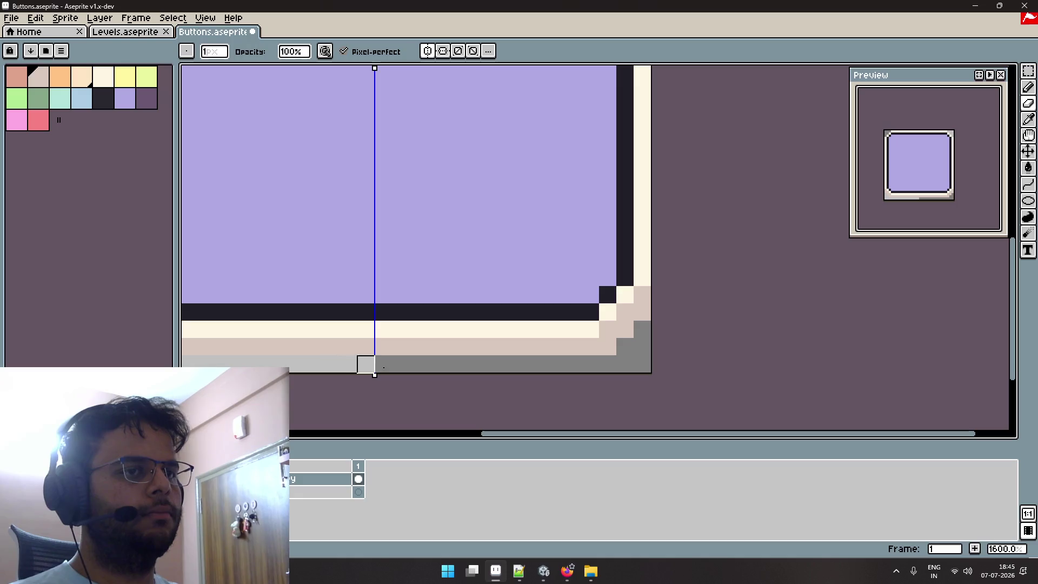
pyautogui.hotkey('ctrl', 's')
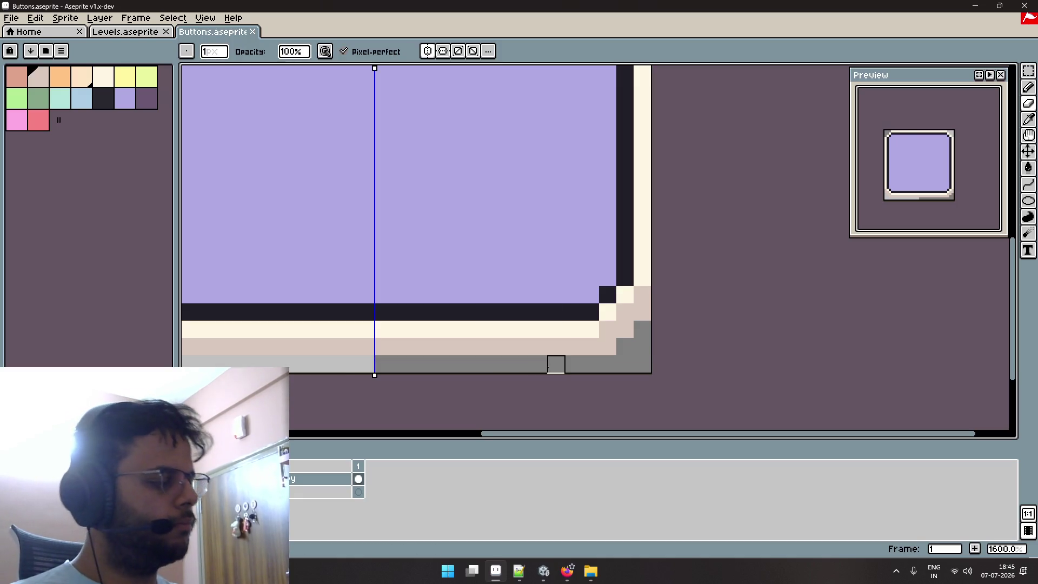
# Sample the beige colour from the canvas and switch to the Paint Bucket.
pyautogui.press('e')
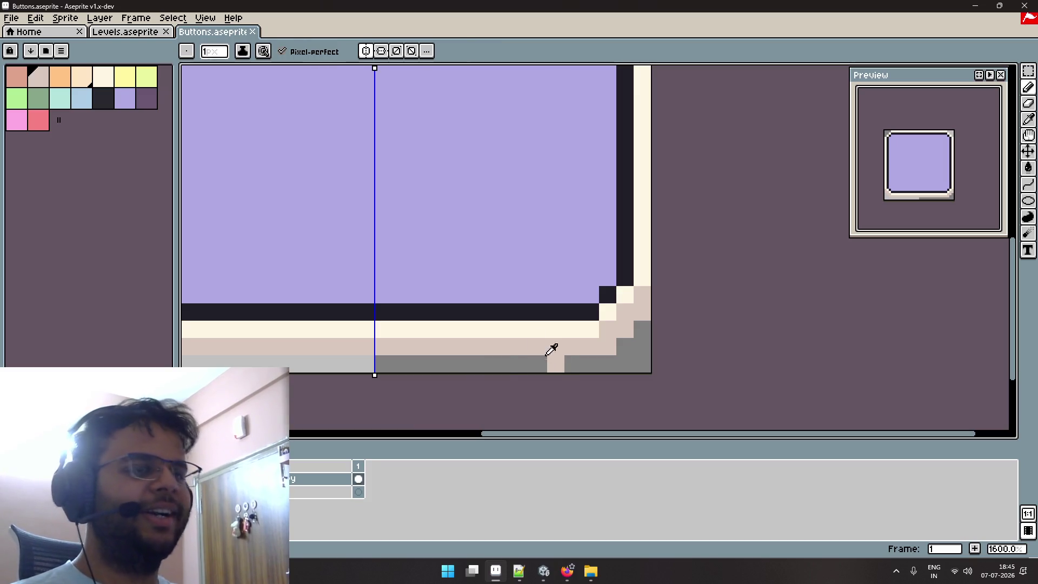
pyautogui.click(262, 172)
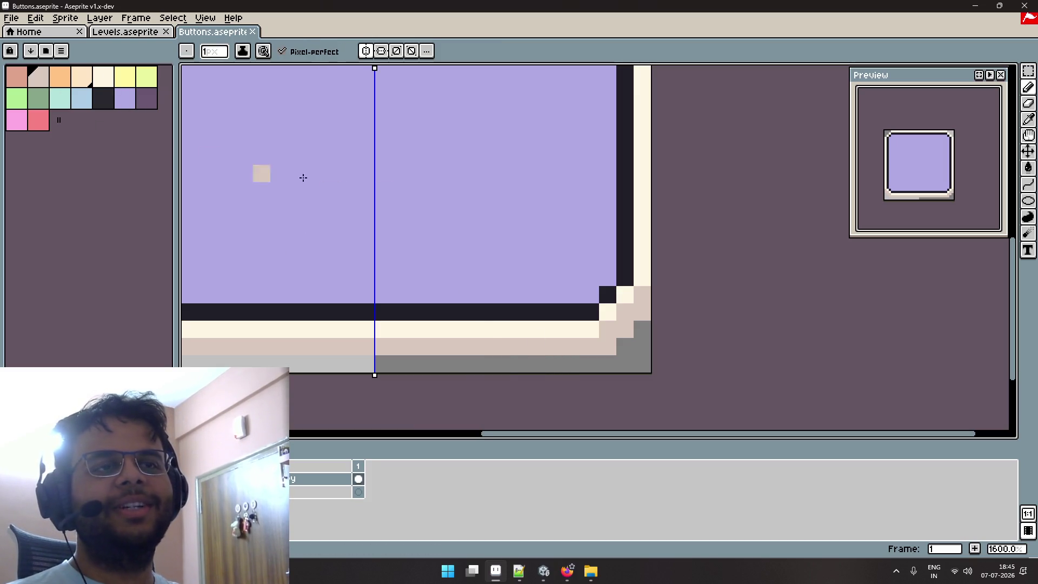
pyautogui.scroll(-2, 436, 194)
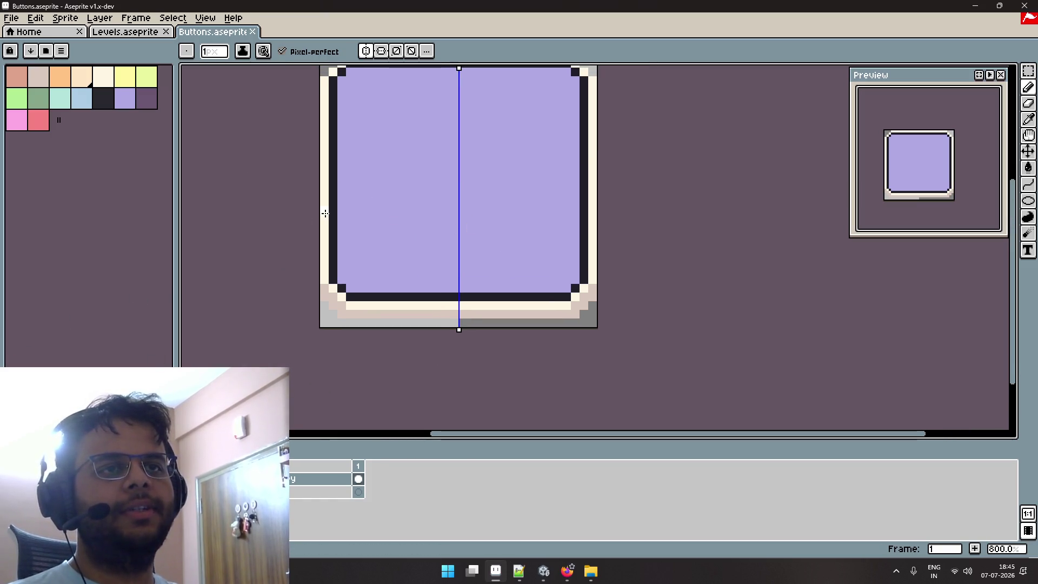
pyautogui.press('g')
pyautogui.scroll(2, 332, 222)
# Fill the cream border and dark outline white, undoing the stray white pixel in the face.
pyautogui.click(314, 245)
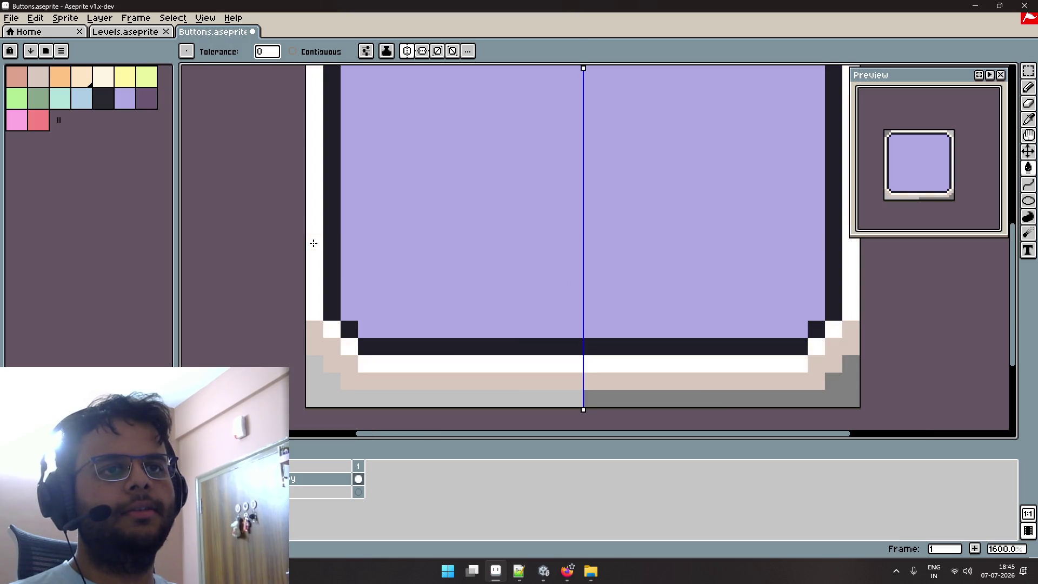
pyautogui.click(349, 260)
pyautogui.scroll(-2, 365, 268)
pyautogui.hotkey('ctrl', 'z')
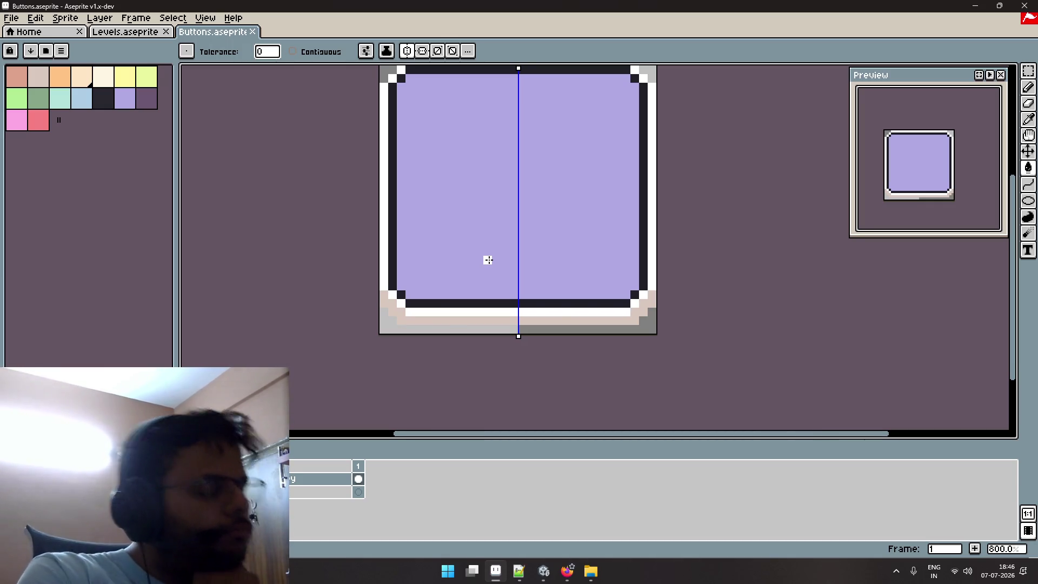
# Glance at the game UI reference page and return to the Buttons sprite.
pyautogui.press('i')
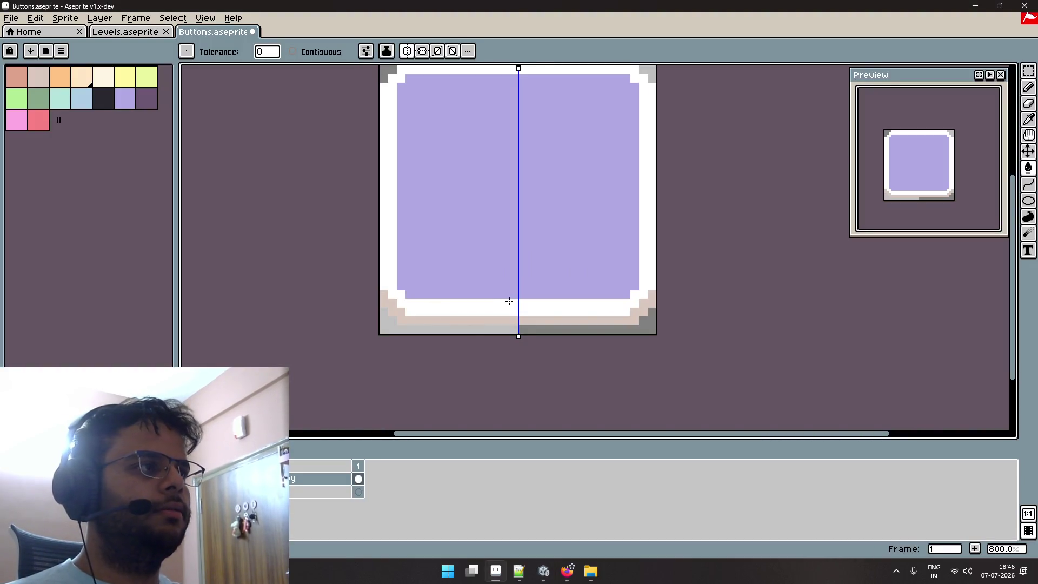
pyautogui.hotkey('alt', 'Tab')
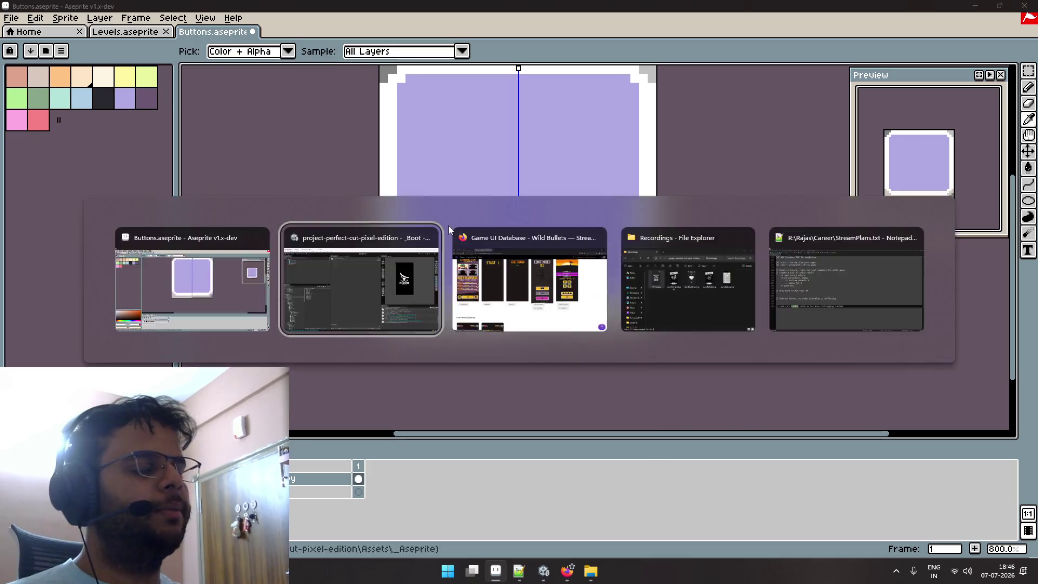
pyautogui.hotkey('alt', 'Tab')
pyautogui.press('Tab')
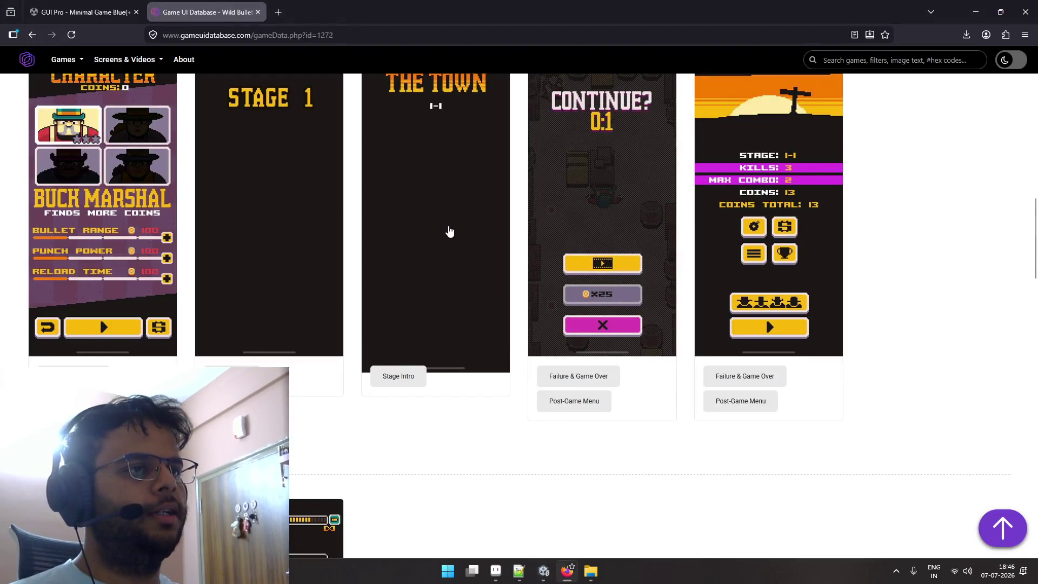
pyautogui.hotkey('alt', 'Tab')
pyautogui.hotkey('alt', 'Tab')
pyautogui.press('Tab')
pyautogui.scroll(3, 431, 223)
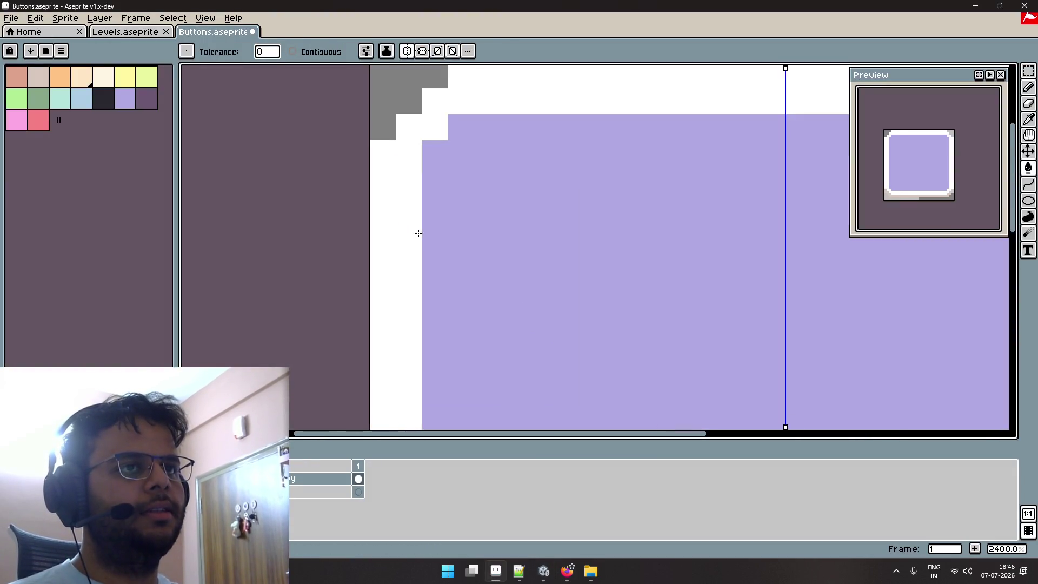
pyautogui.press('b')
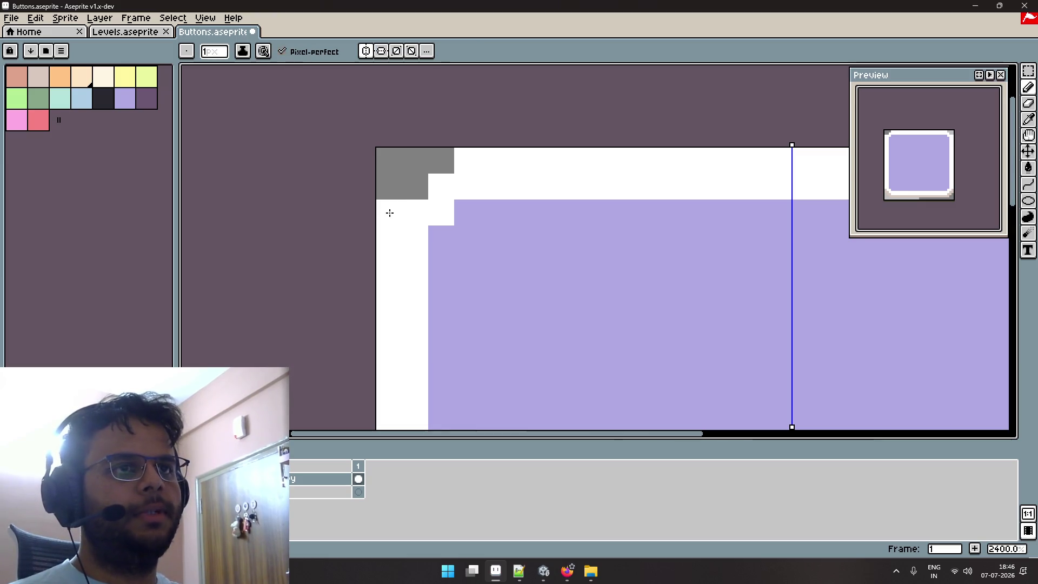
pyautogui.click(414, 185)
pyautogui.click(447, 167)
pyautogui.scroll(-2, 498, 217)
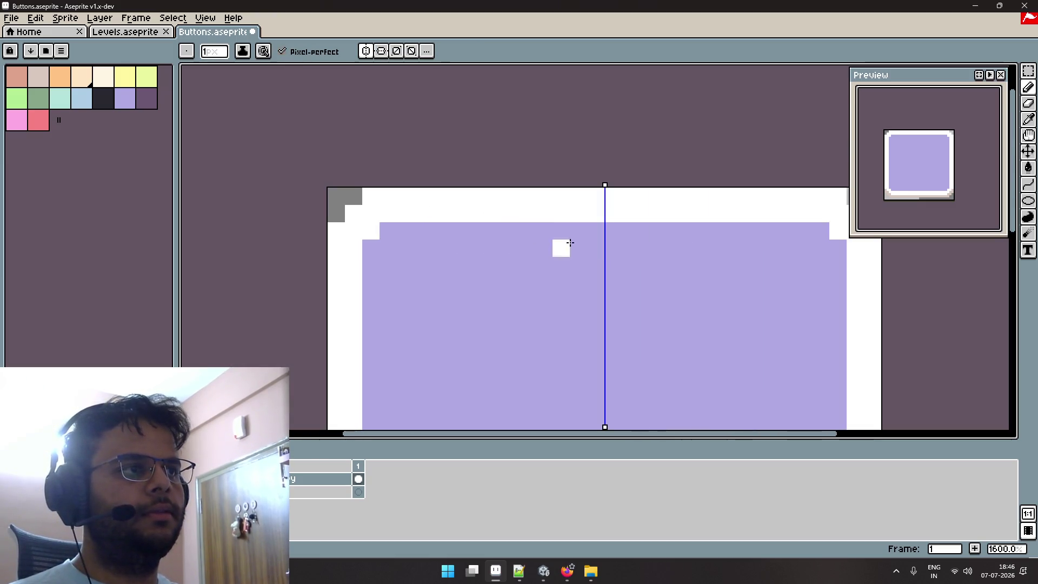
pyautogui.scroll(-1, 646, 299)
pyautogui.scroll(-5, 591, 238)
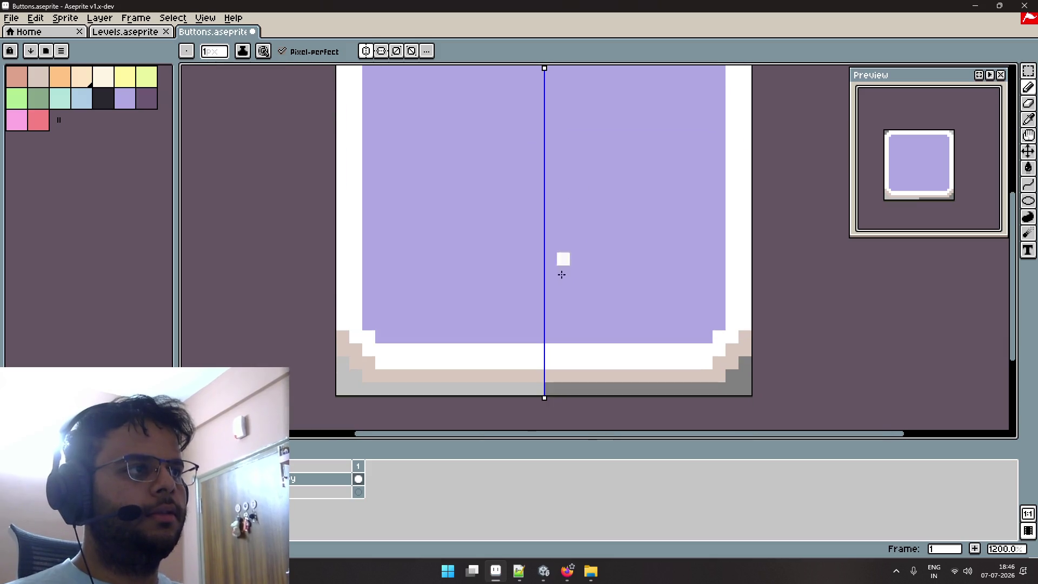
pyautogui.scroll(-3, 541, 273)
pyautogui.scroll(3, 377, 285)
pyautogui.scroll(-2, 336, 276)
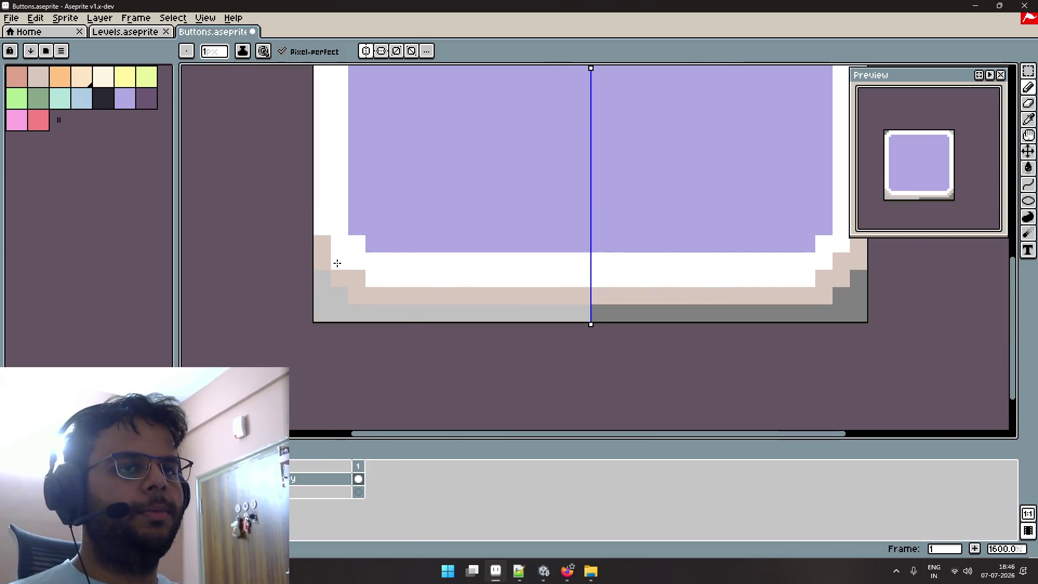
pyautogui.keyDown('alt'); pyautogui.click(371, 294); pyautogui.keyUp('alt')
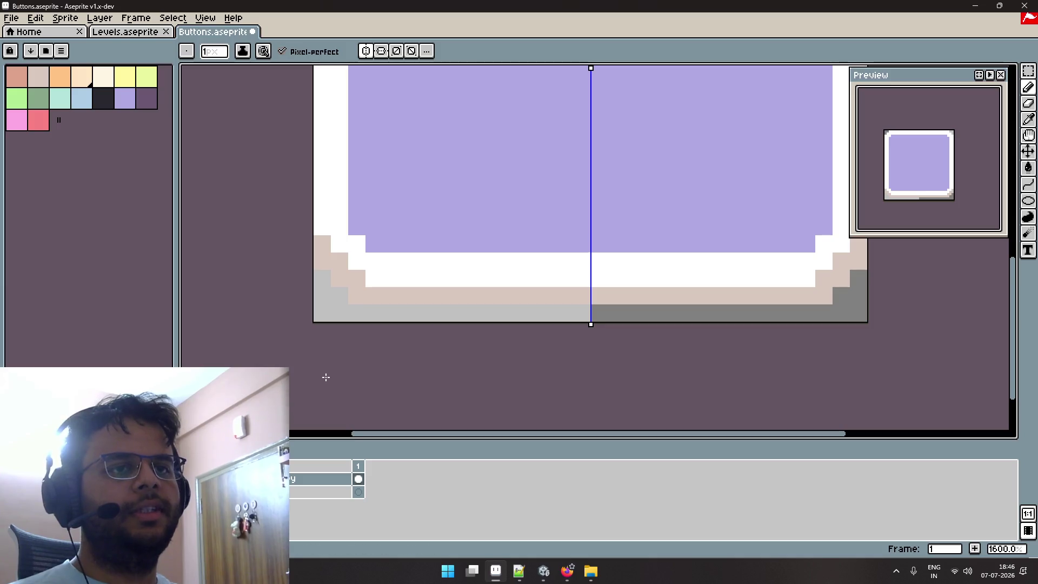
pyautogui.press('g')
pyautogui.click(403, 296)
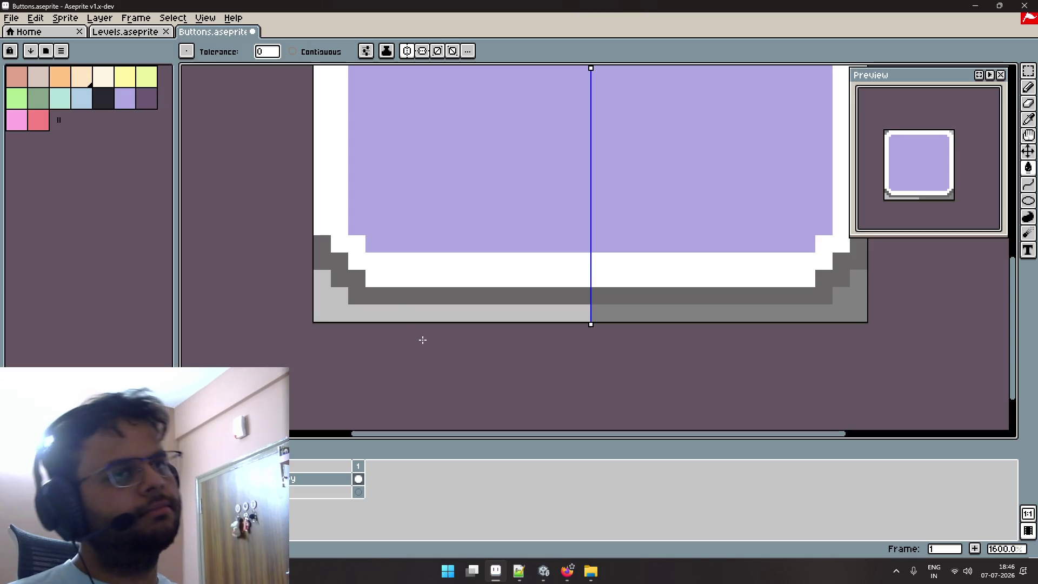
pyautogui.click(323, 278)
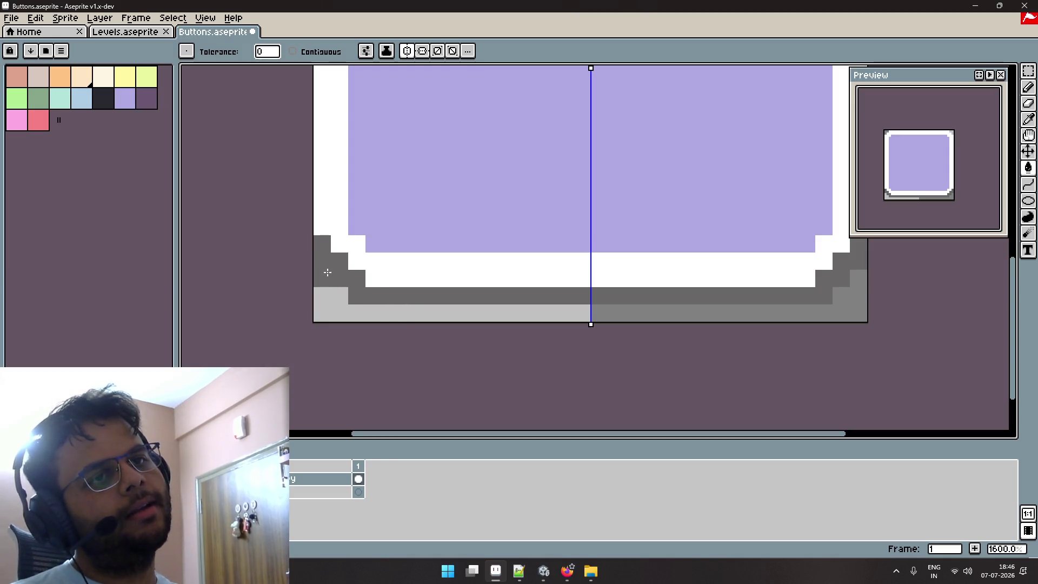
pyautogui.click(323, 295)
pyautogui.hotkey('ctrl', 'z')
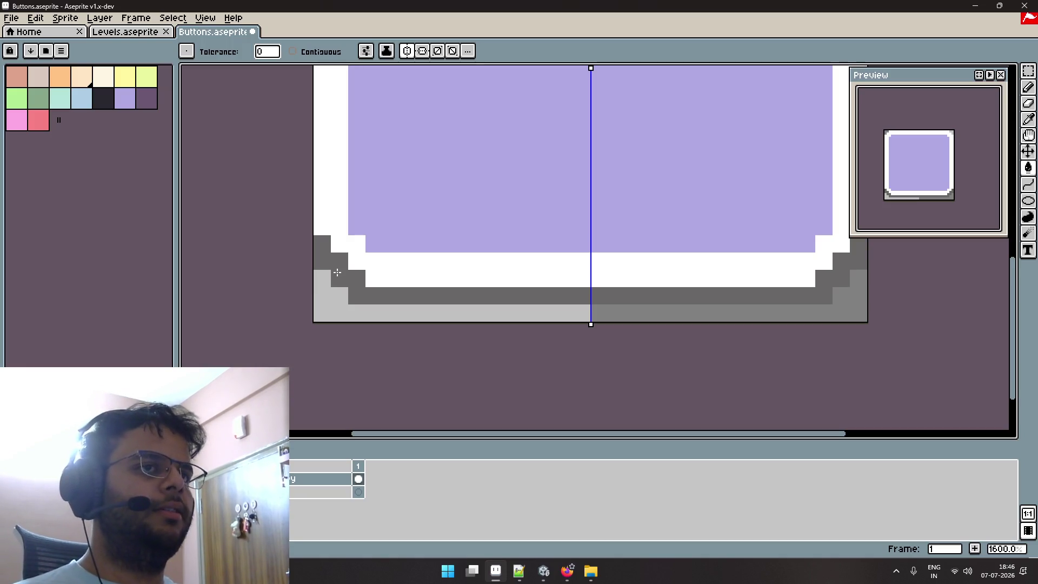
pyautogui.hotkey('ctrl', 'z')
pyautogui.click(324, 300)
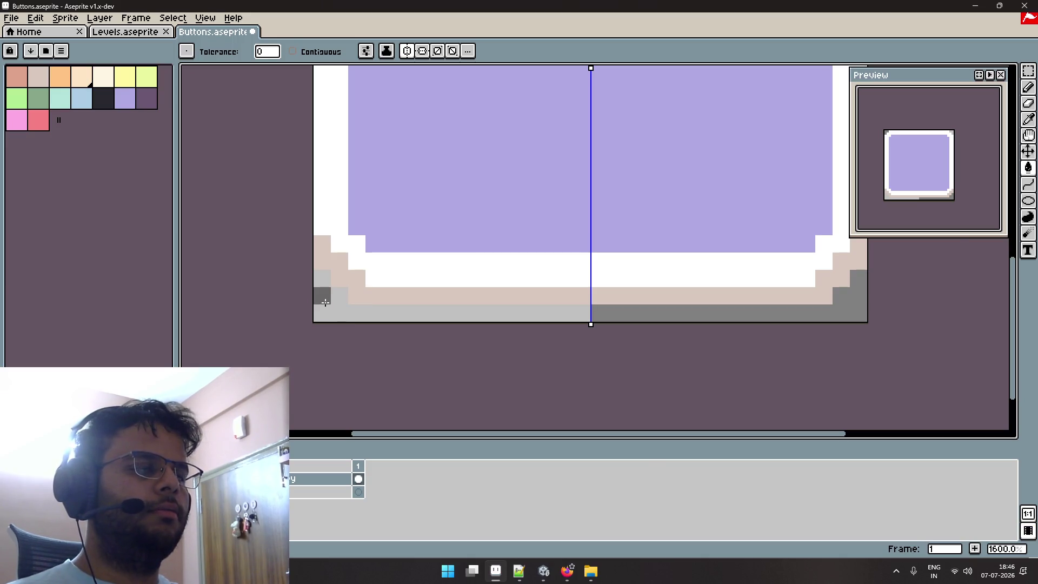
pyautogui.hotkey('alt', 'Tab')
pyautogui.hotkey('alt', 'Tab')
pyautogui.hotkey('alt', 'Tab')
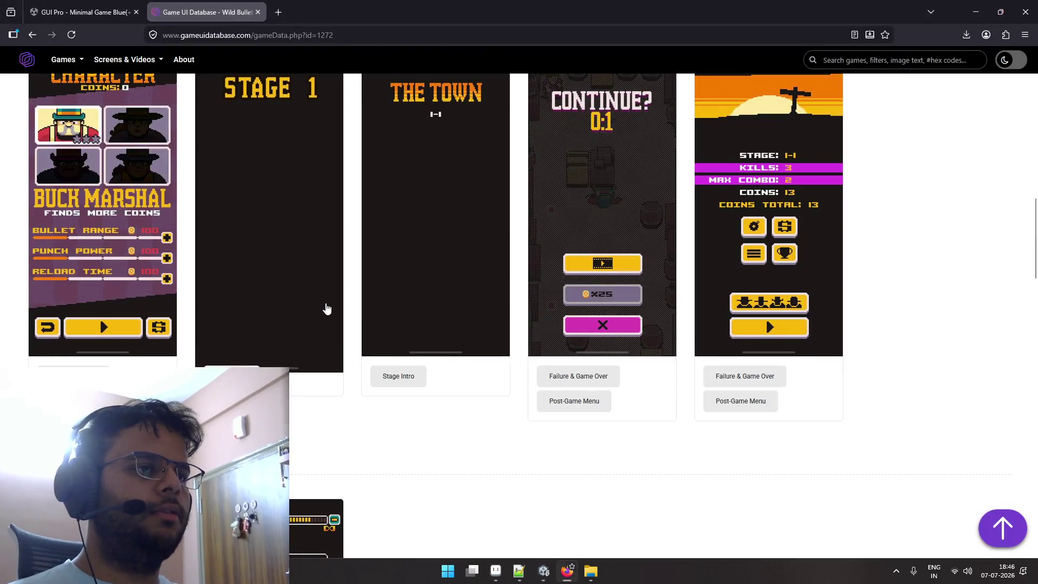
pyautogui.hotkey('alt', 'Tab')
pyautogui.hotkey('alt', 'Tab')
pyautogui.hotkey('alt', 'Tab')
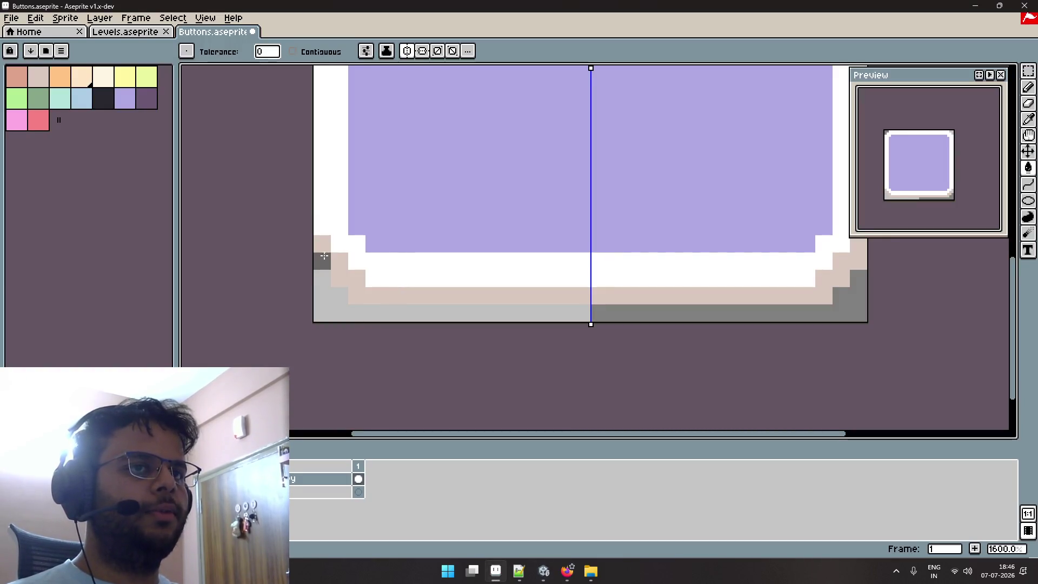
# Paint the top and lower-left corner pixels white in a diagonal step to round the corners.
pyautogui.press('b')
pyautogui.click(322, 244)
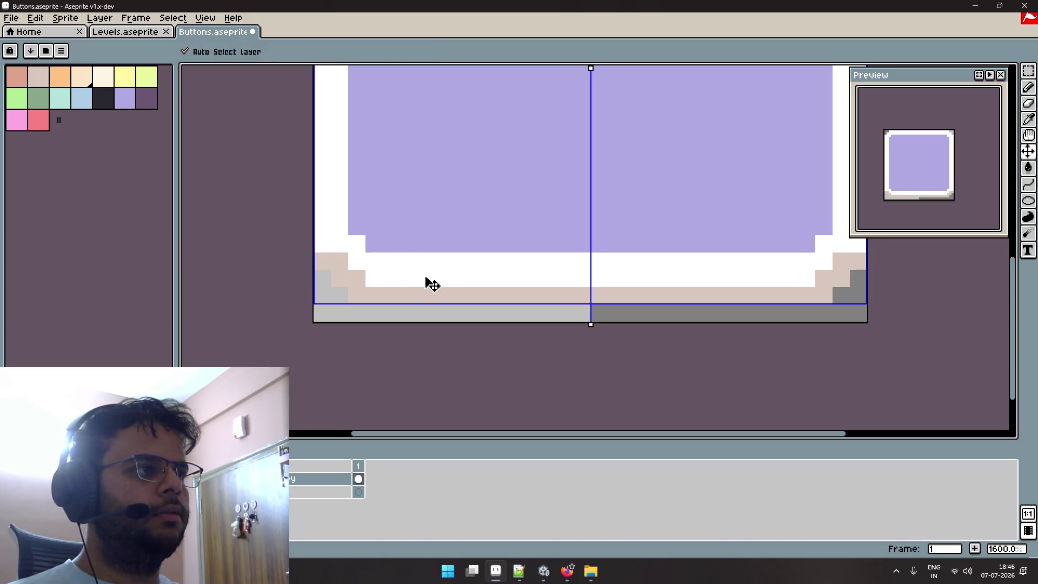
pyautogui.click(335, 261)
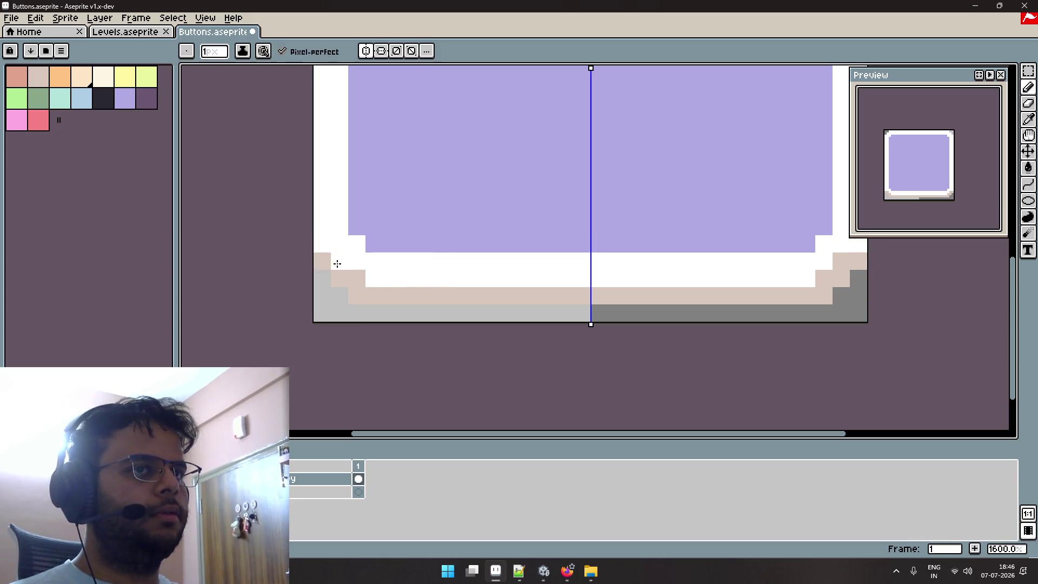
pyautogui.click(359, 279)
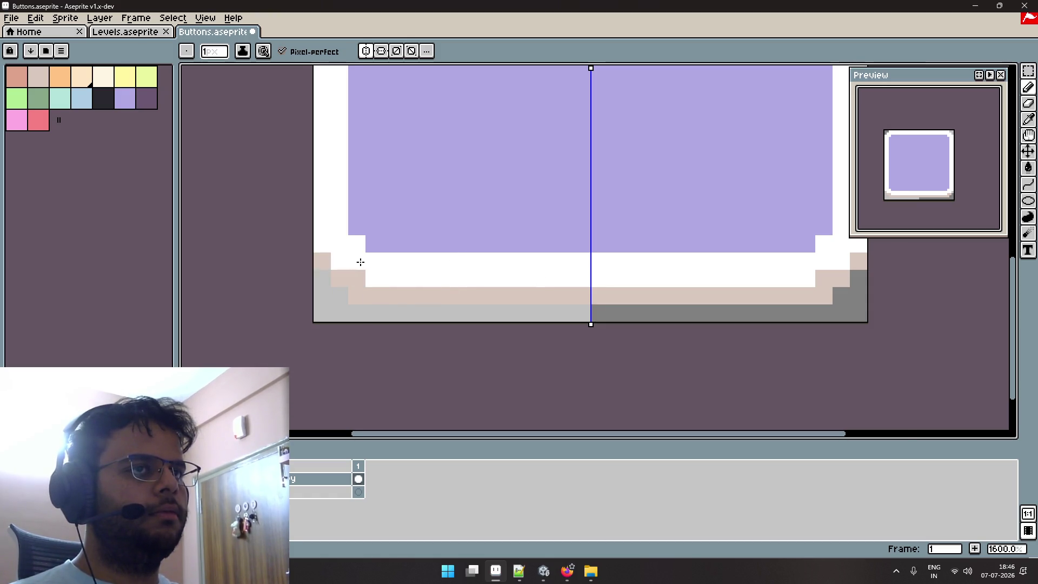
pyautogui.scroll(-3, 359, 262)
pyautogui.scroll(1, 380, 276)
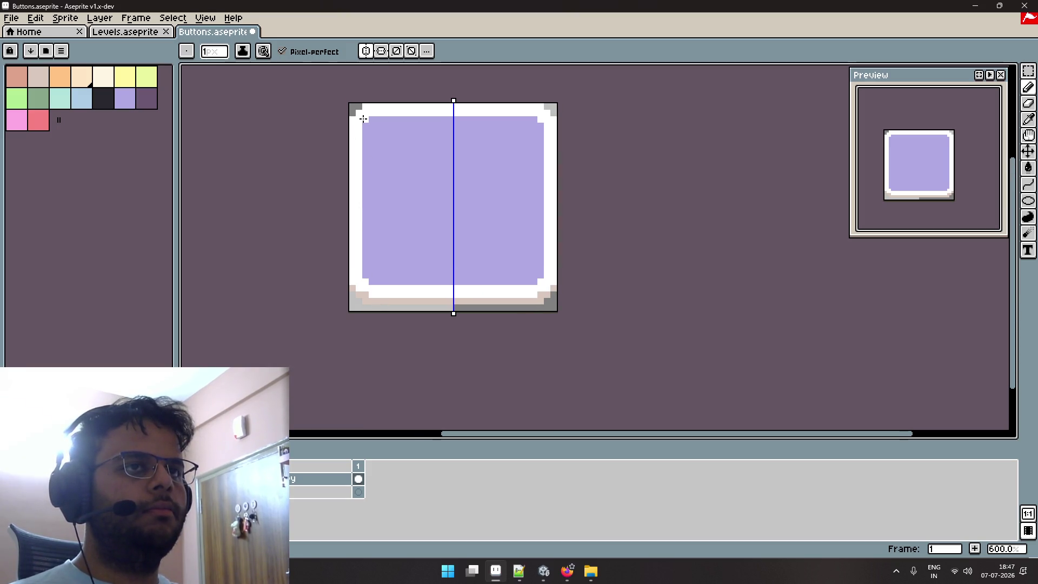
pyautogui.scroll(4, 360, 125)
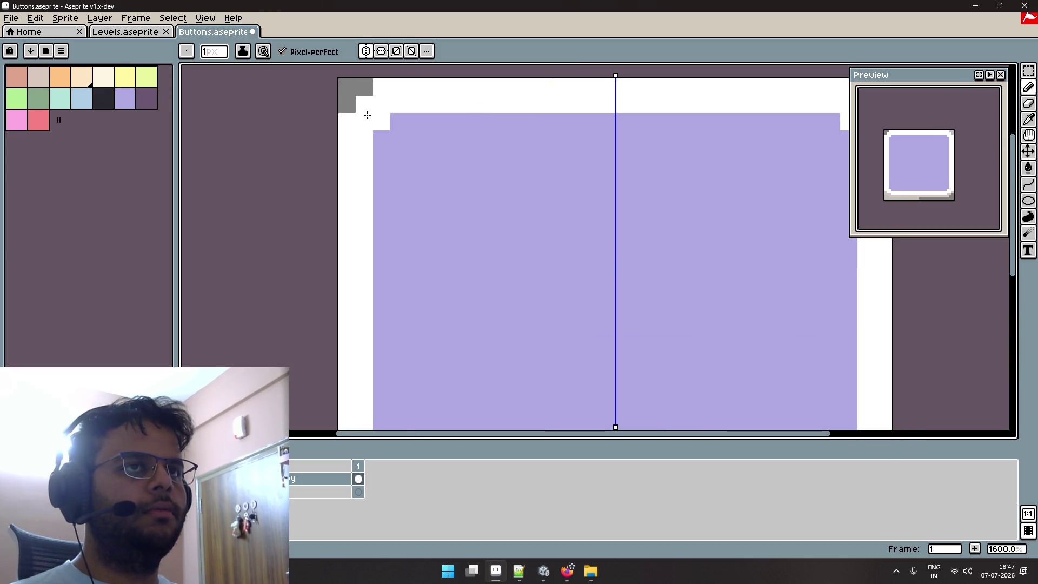
pyautogui.scroll(-5, 368, 217)
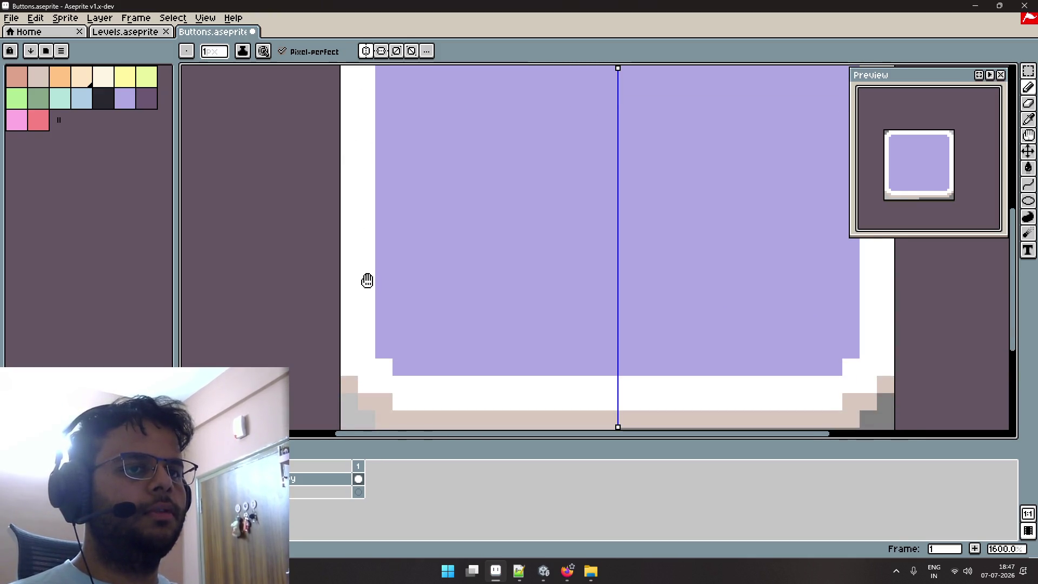
pyautogui.scroll(-2, 367, 280)
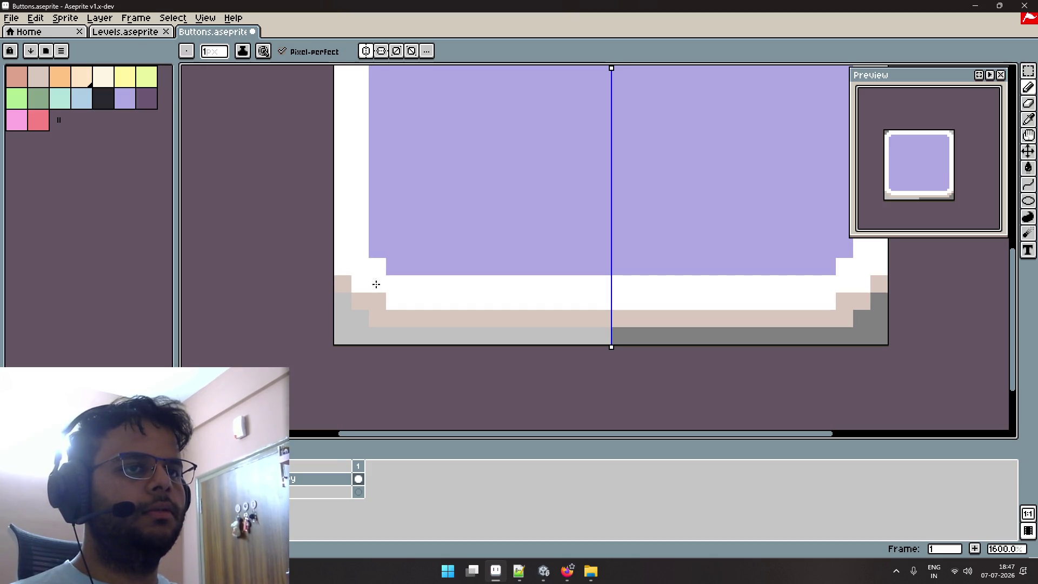
pyautogui.moveTo(377, 304); pyautogui.dragTo(336, 286)
# Paint beige pixels diagonally down the lower-left corner edge, undoing the last grey-corner stroke.
pyautogui.moveTo(605, 287)
pyautogui.mouseDown()
pyautogui.moveTo(433, 285)
pyautogui.moveTo(478, 263)
pyautogui.mouseUp()
pyautogui.keyDown('alt'); pyautogui.click(430, 287); pyautogui.keyUp('alt')
pyautogui.click(258, 273)
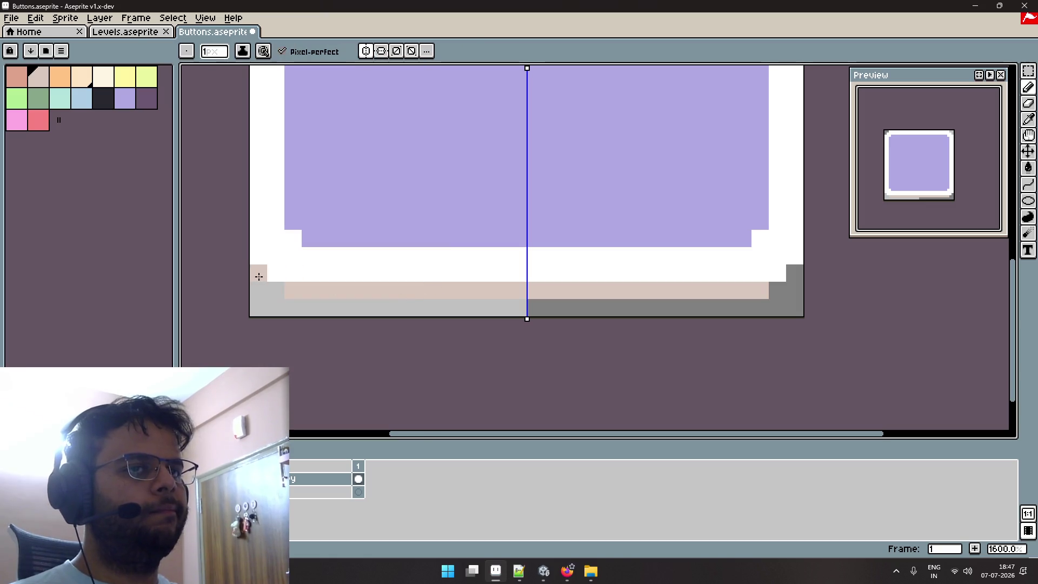
pyautogui.moveTo(262, 282)
pyautogui.mouseDown()
pyautogui.moveTo(278, 296)
pyautogui.moveTo(498, 303)
pyautogui.moveTo(351, 304)
pyautogui.mouseUp()
pyautogui.moveTo(258, 292); pyautogui.dragTo(258, 304)
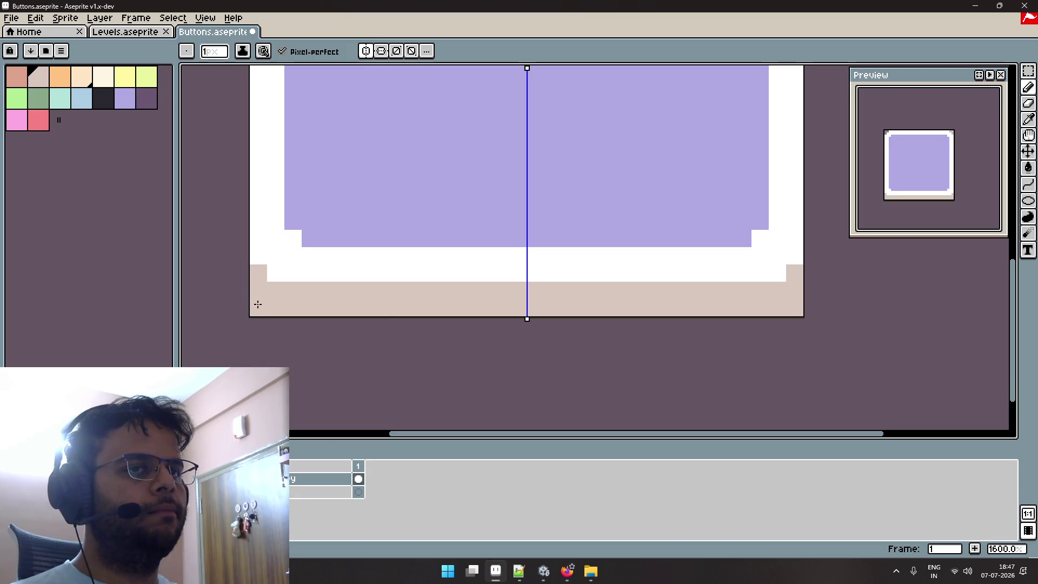
pyautogui.hotkey('ctrl', 'z')
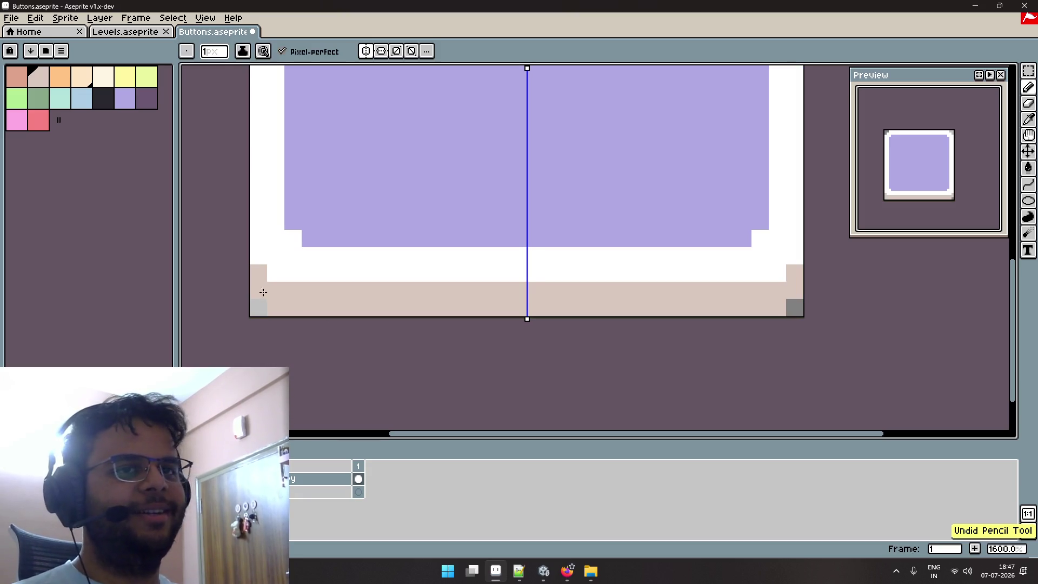
# Erase the outermost bottom-corner pixels, then switch to the Unity editor.
pyautogui.press('e')
pyautogui.moveTo(262, 291)
pyautogui.mouseDown()
pyautogui.moveTo(259, 307)
pyautogui.moveTo(570, 322)
pyautogui.moveTo(433, 307)
pyautogui.mouseUp()
pyautogui.scroll(-1, 447, 322)
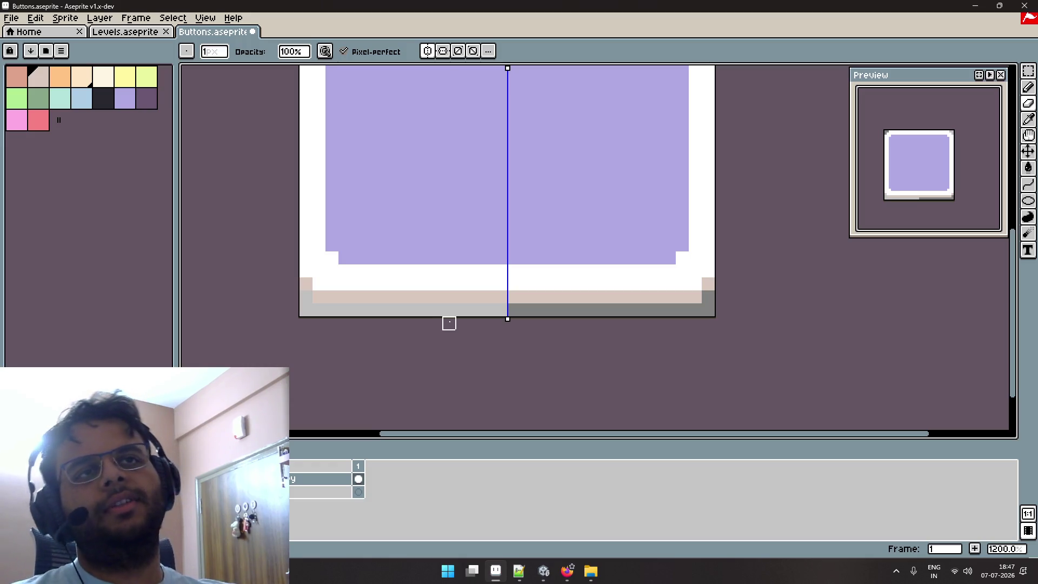
pyautogui.scroll(-3, 449, 323)
pyautogui.hotkey('alt', 'Tab')
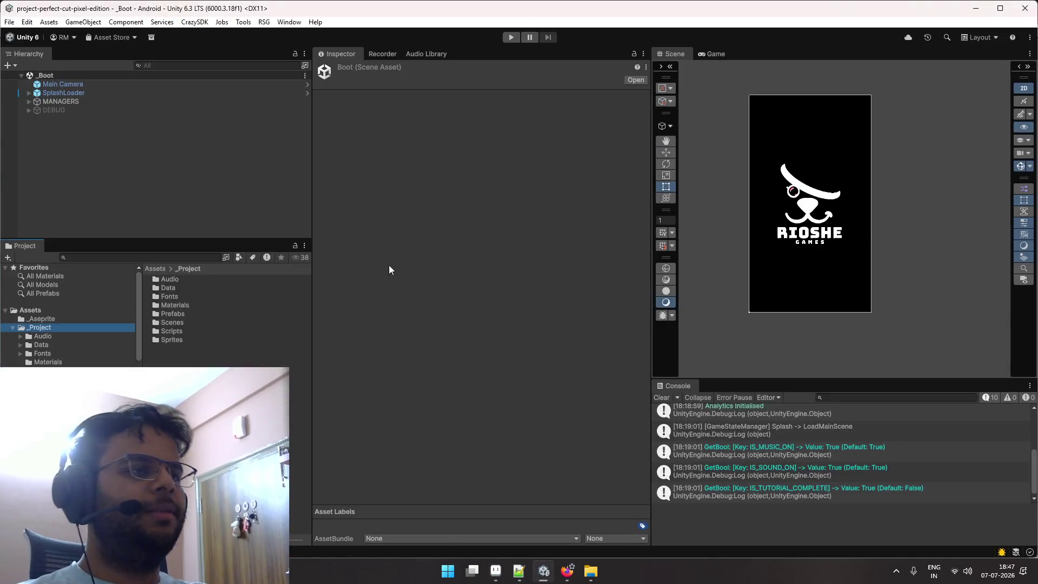
# Return to the filtered pixel phone games and view the Dadish 2 title screen.
pyautogui.hotkey('alt', 'Tab')
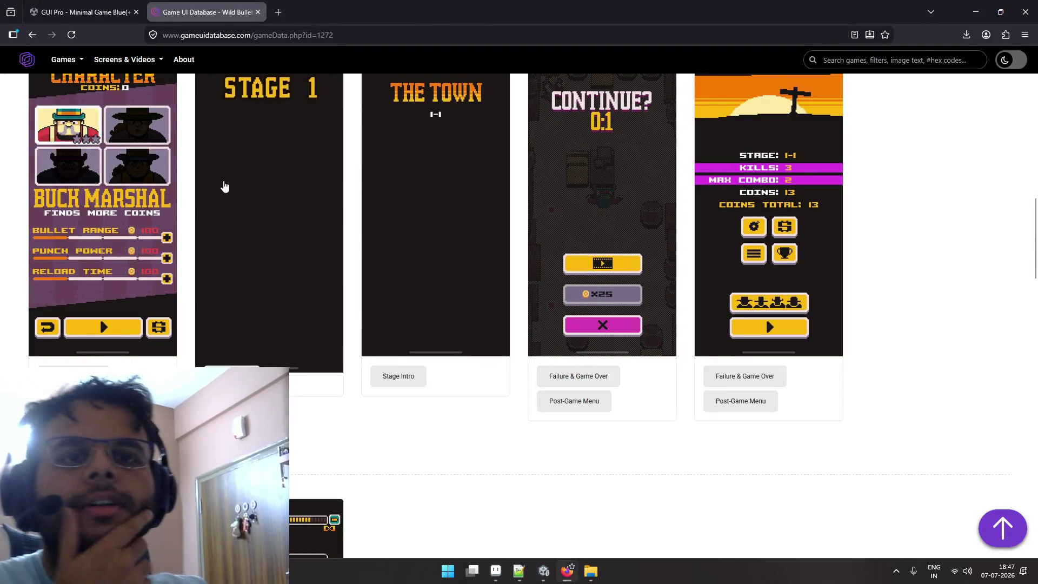
pyautogui.hotkey('alt', 'Left')
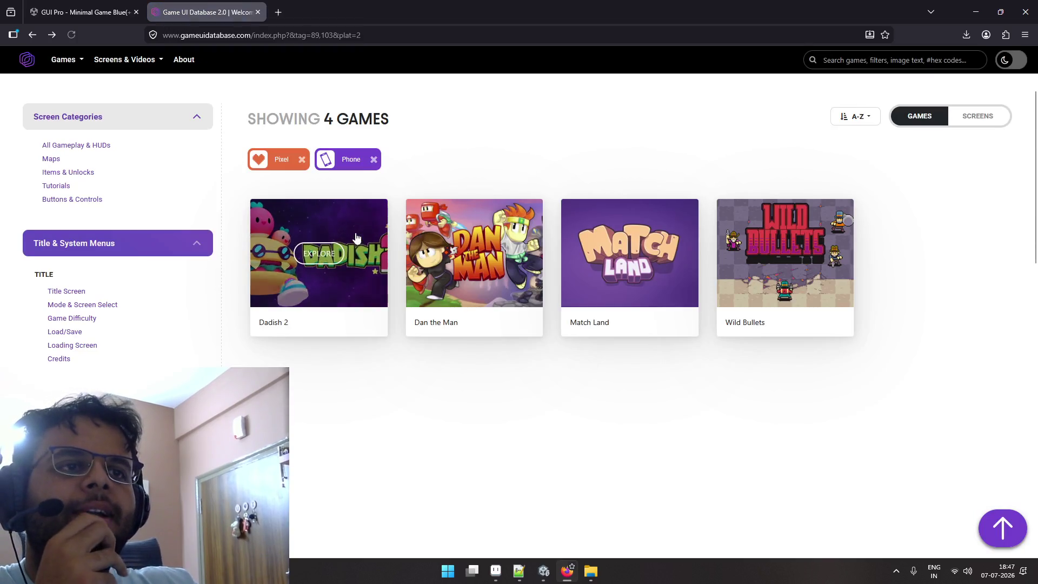
pyautogui.click(359, 258)
pyautogui.scroll(-6, 359, 258)
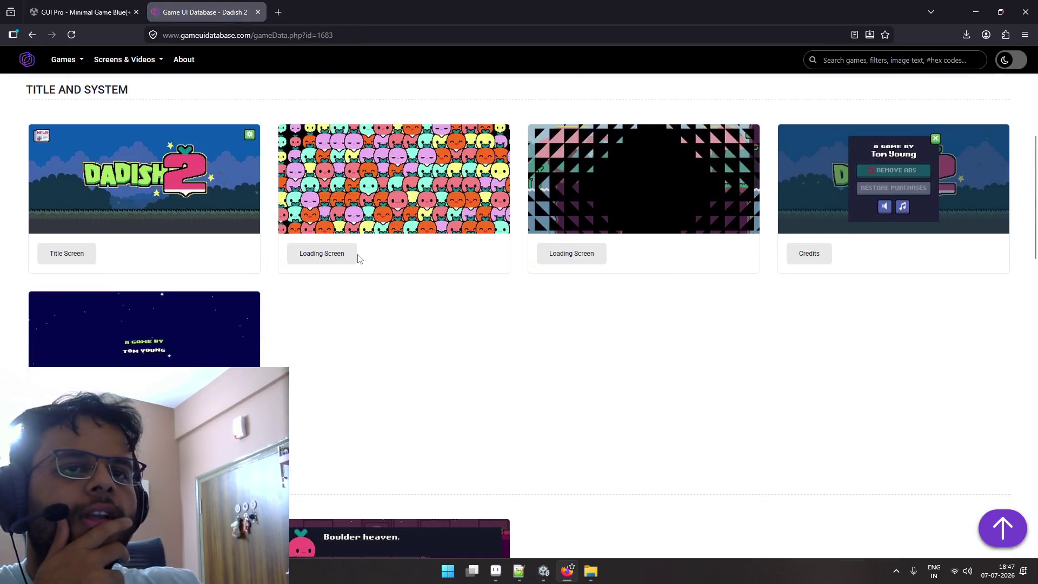
pyautogui.click(190, 178)
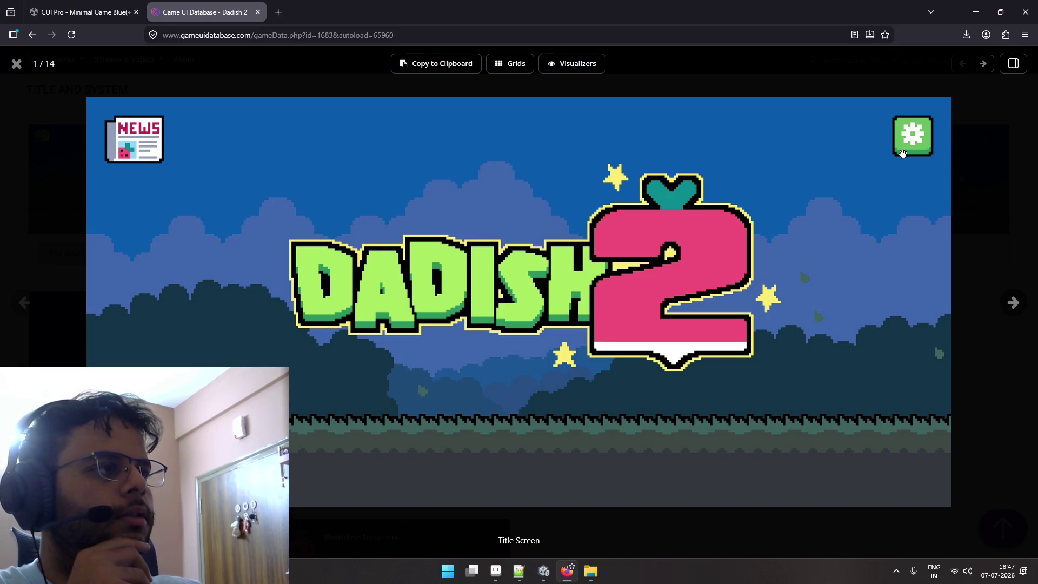
pyautogui.press('Escape')
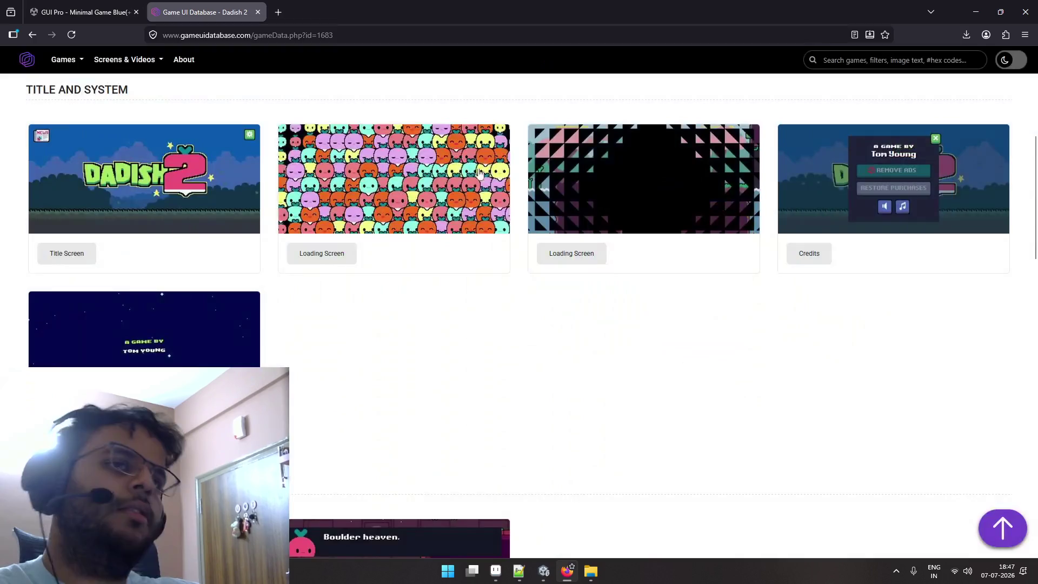
# Browse Match Land's screens, then go back to the Pixel-tagged screens listing.
pyautogui.hotkey('alt', 'Left')
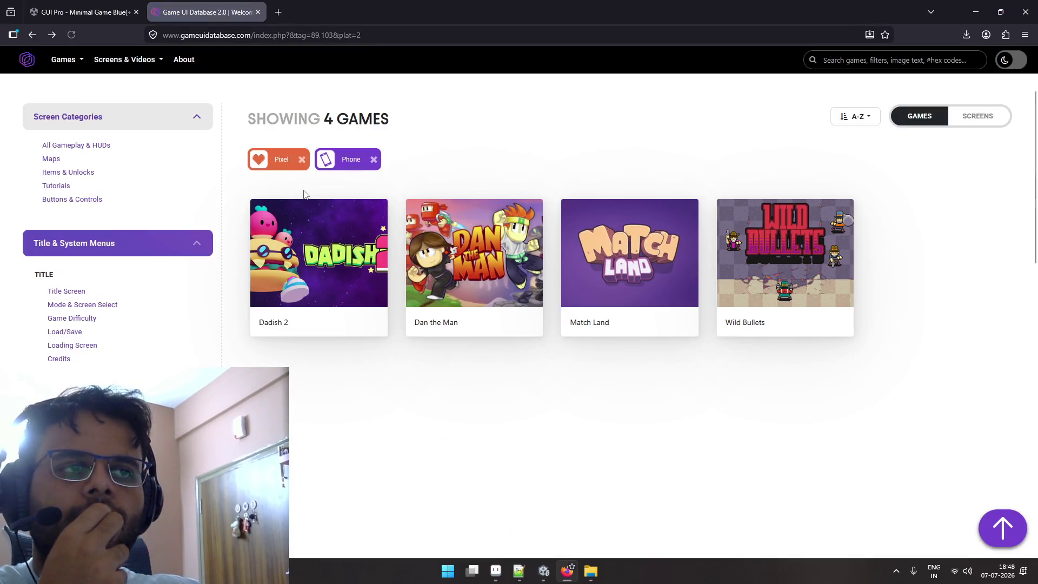
pyautogui.click(613, 233)
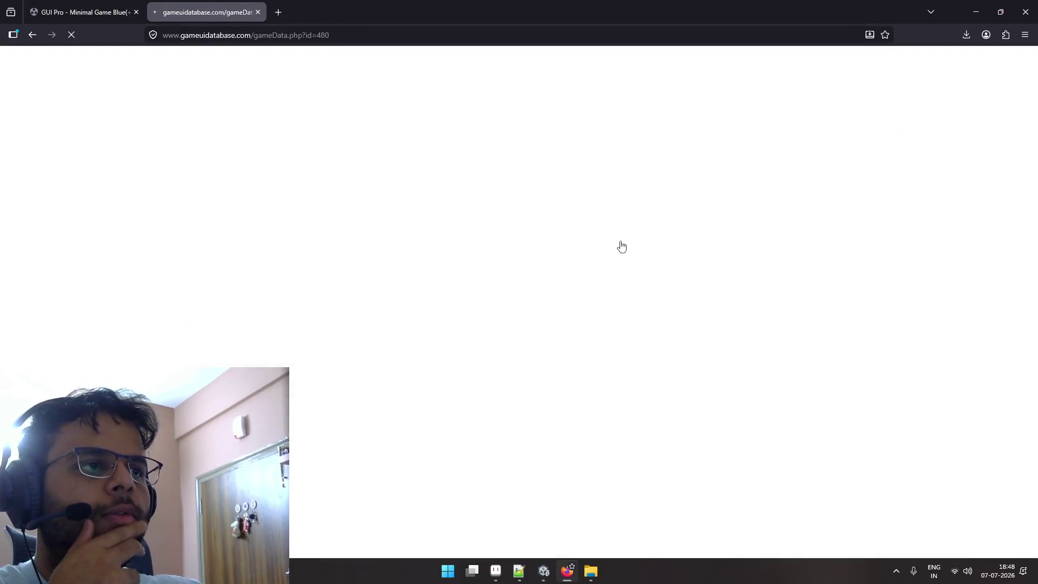
pyautogui.scroll(-4, 511, 258)
pyautogui.scroll(-1, 508, 256)
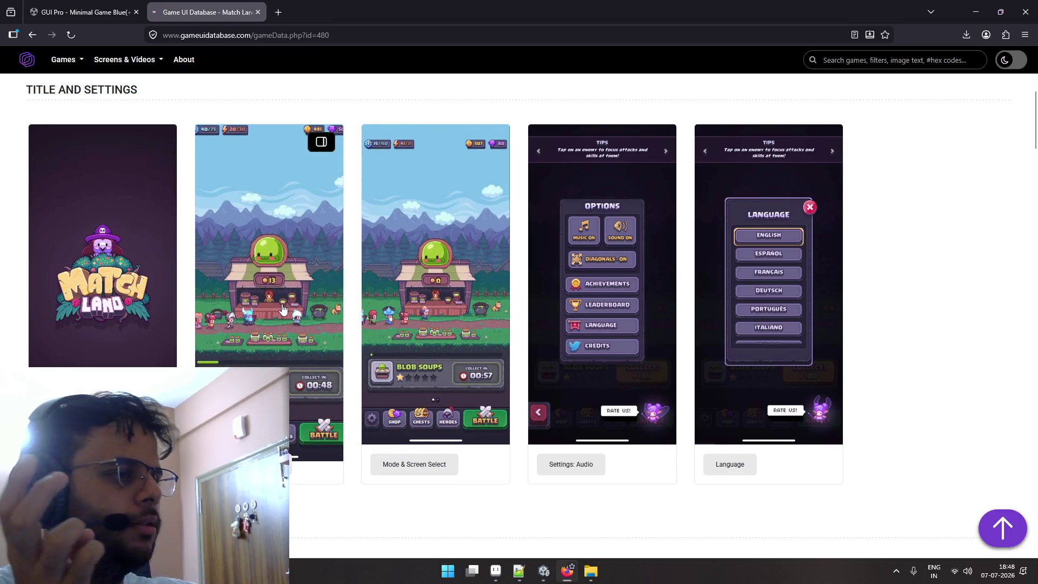
pyautogui.hotkey('alt', 'Left')
pyautogui.hotkey('alt', 'Left')
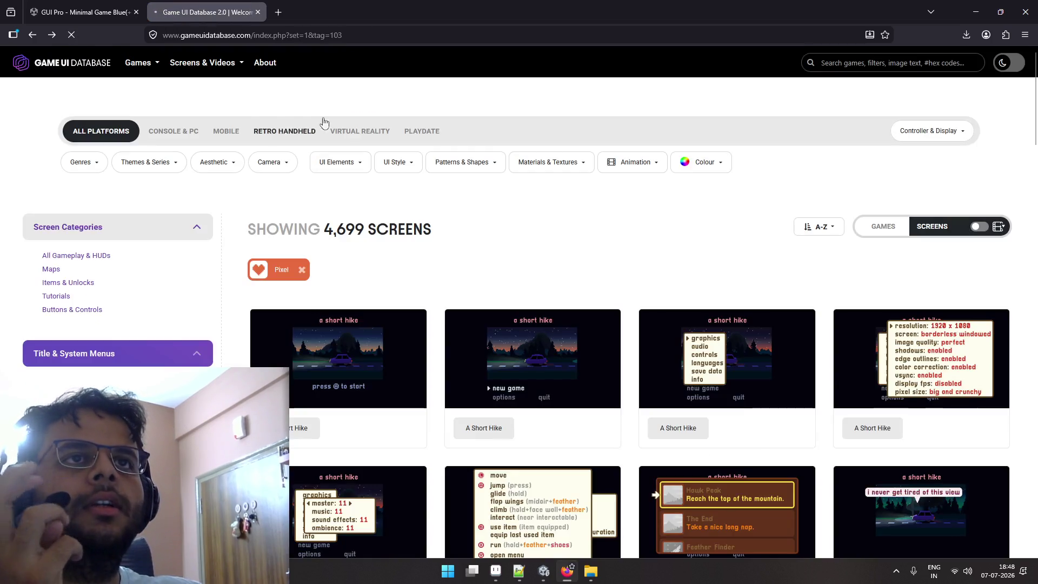
pyautogui.hotkey('ctrl', 'l')
# Search images for 'flat buttons pixel art' and preview the iStock and Game Assets results.
pyautogui.write('flat ')
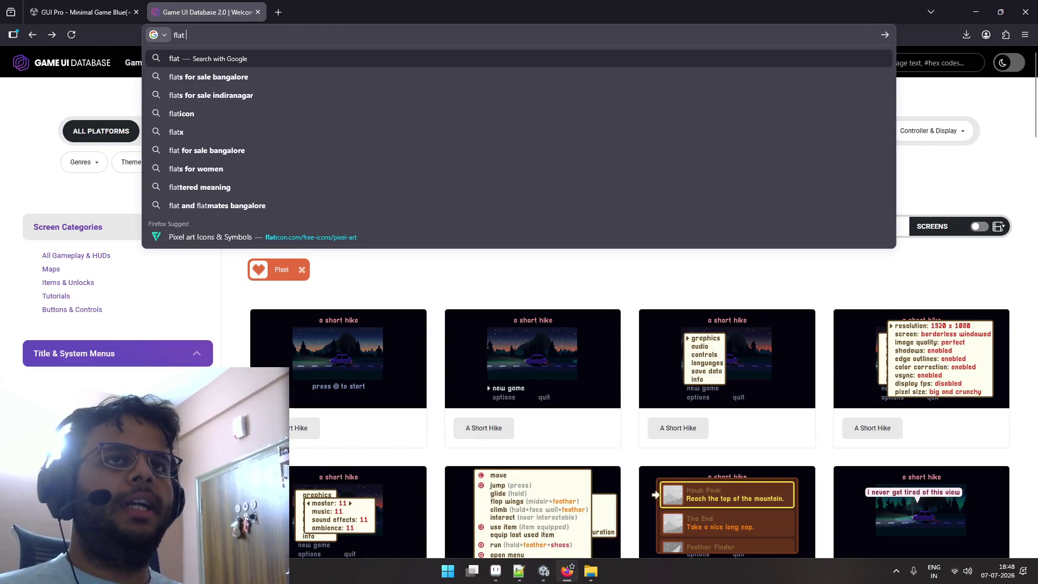
pyautogui.write('buttons pix')
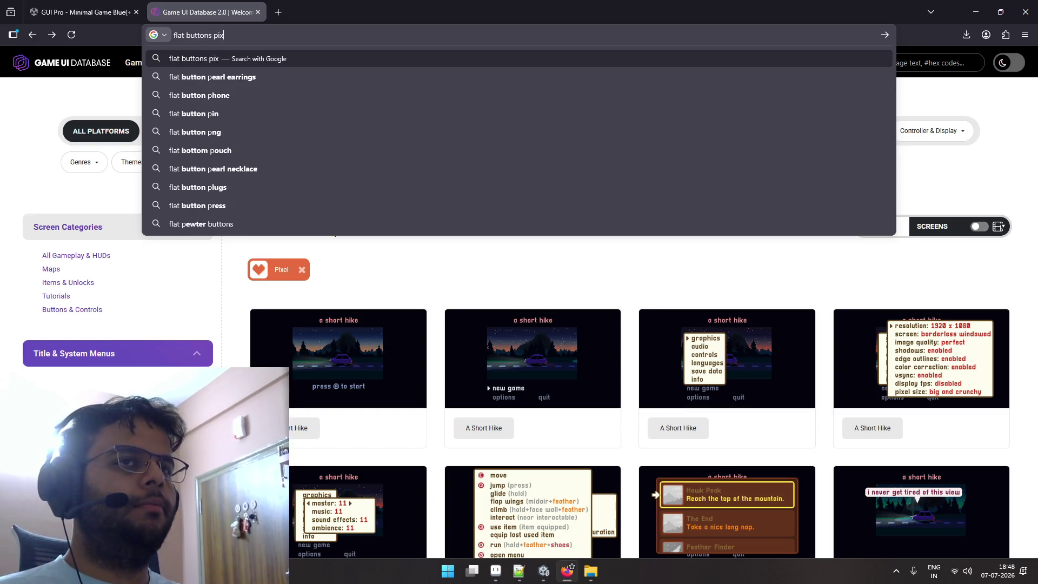
pyautogui.write('el art')
pyautogui.press('Return')
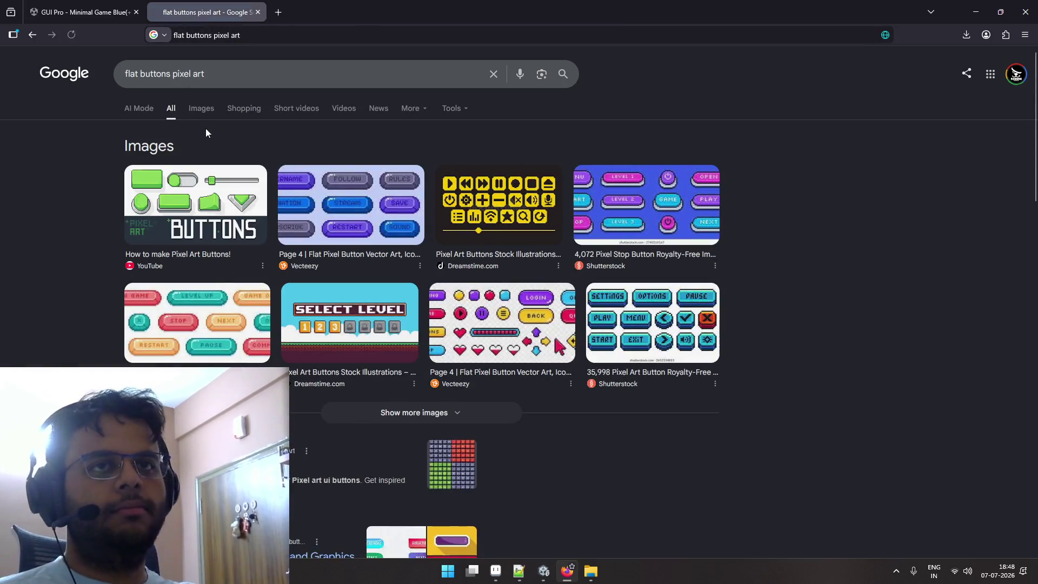
pyautogui.click(201, 108)
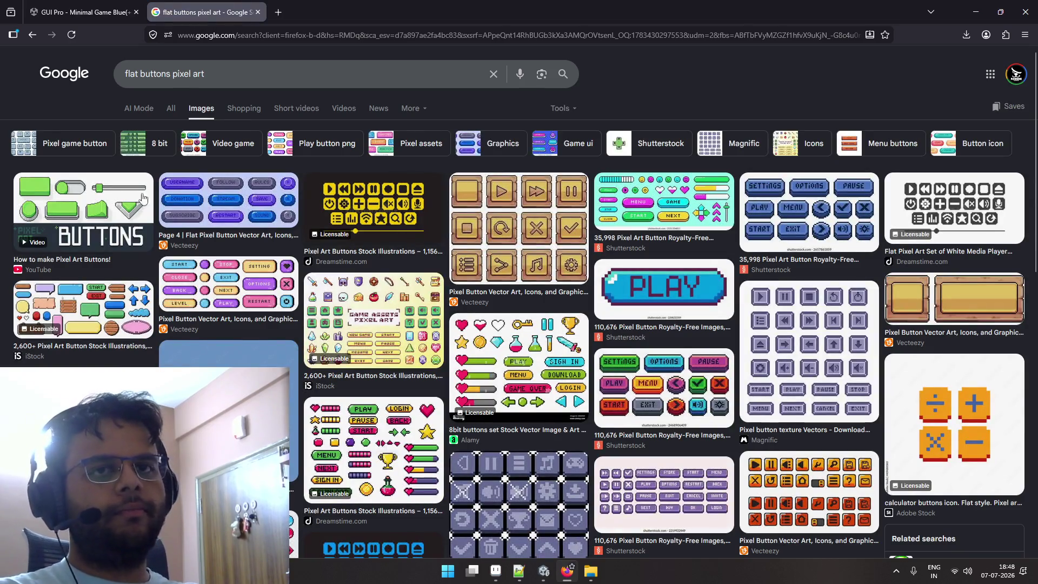
pyautogui.click(97, 316)
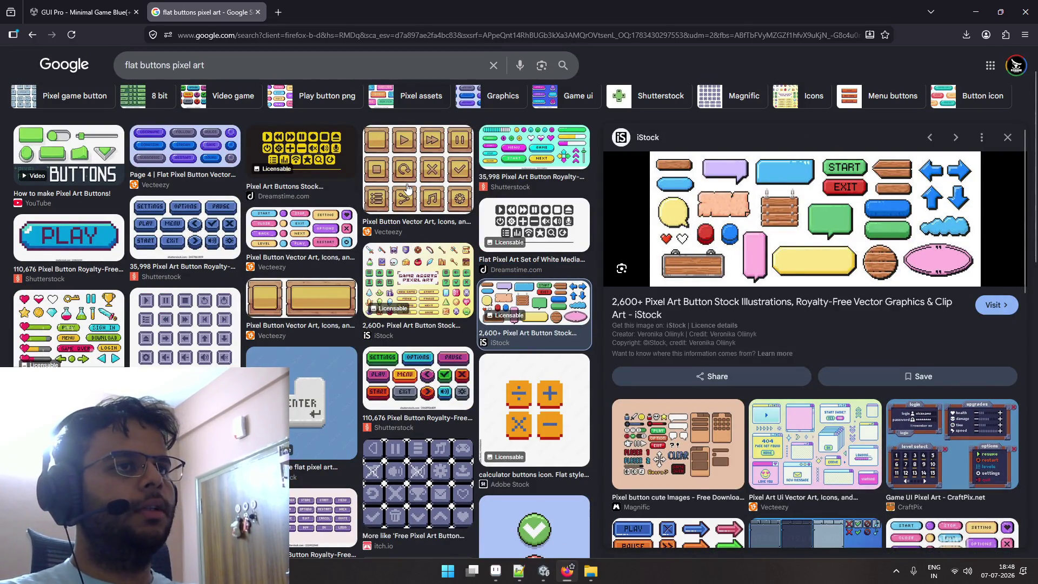
pyautogui.click(419, 276)
pyautogui.scroll(-5, 337, 258)
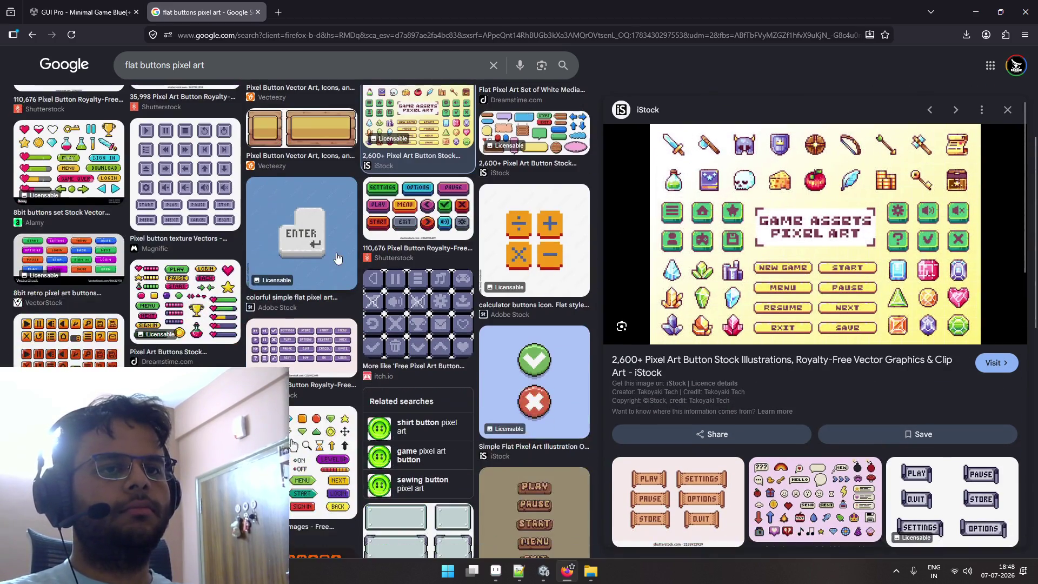
pyautogui.scroll(6, 213, 228)
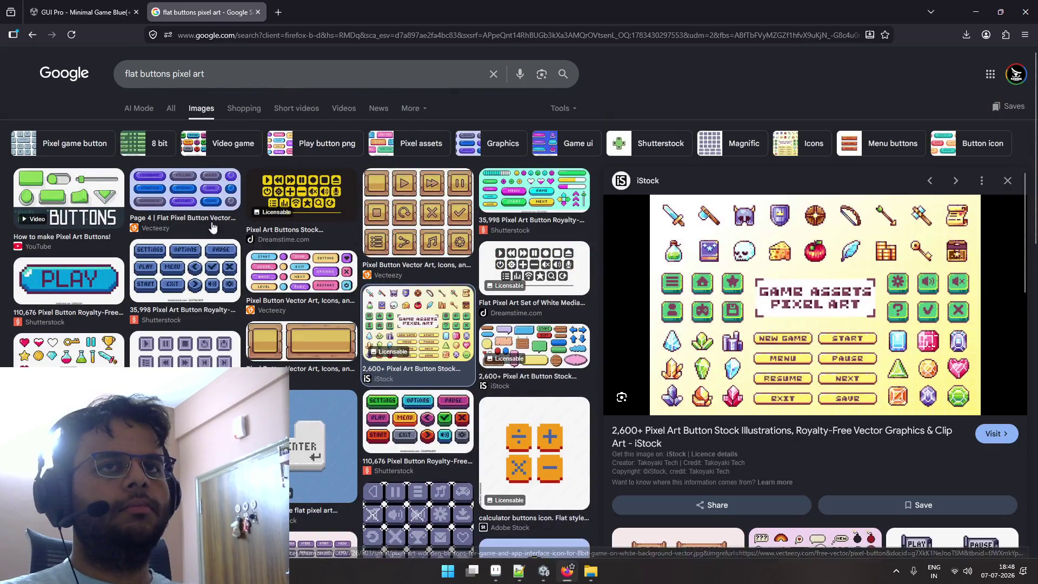
# Change the search to 'pastel buttons pixel art', browse the results, and return to Aseprite.
pyautogui.click(135, 73)
pyautogui.doubleClick(135, 74)
pyautogui.write('pastel')
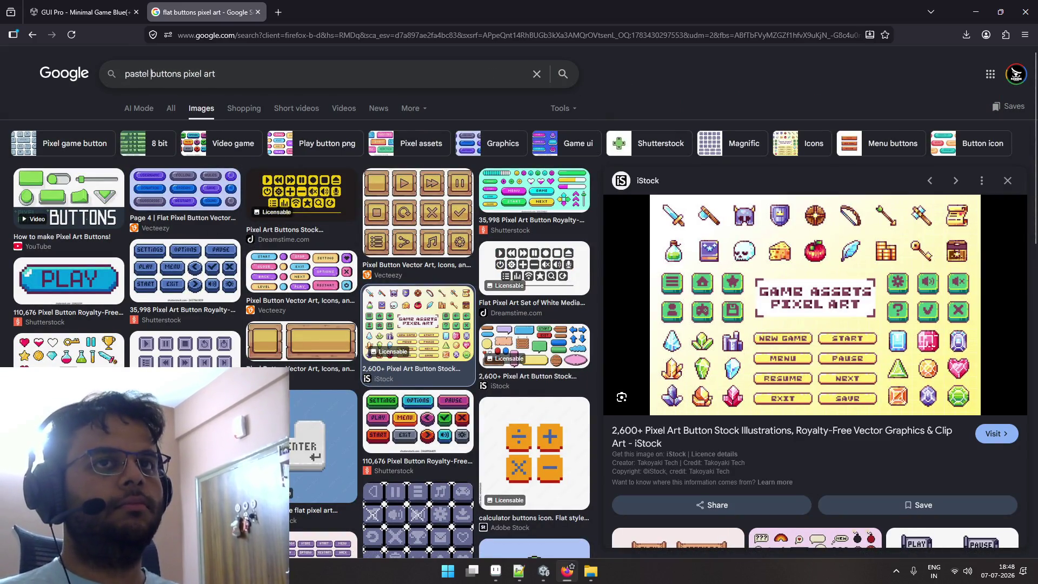
pyautogui.press('Return')
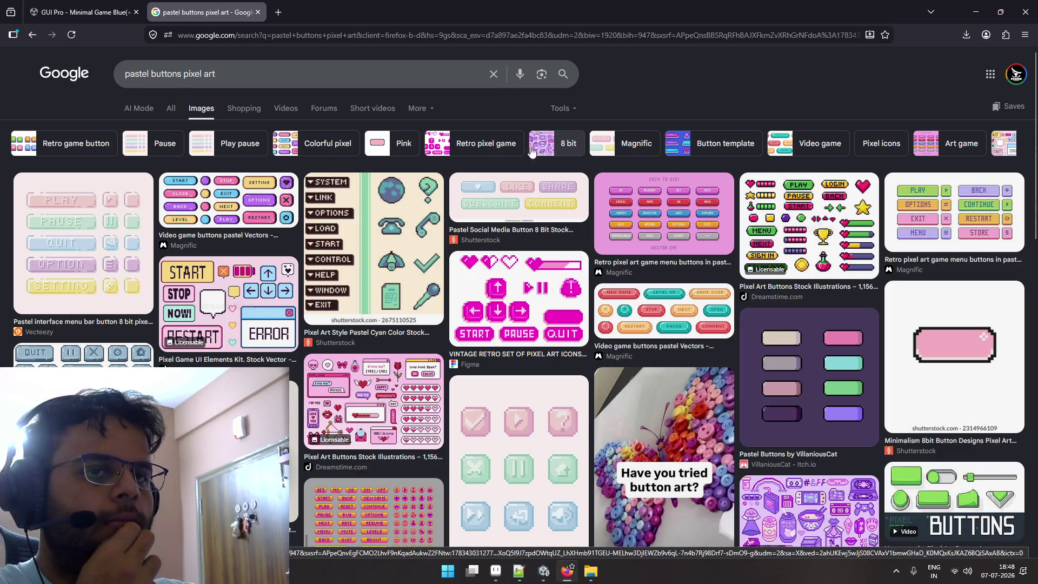
pyautogui.scroll(-3, 317, 243)
pyautogui.scroll(3, 317, 243)
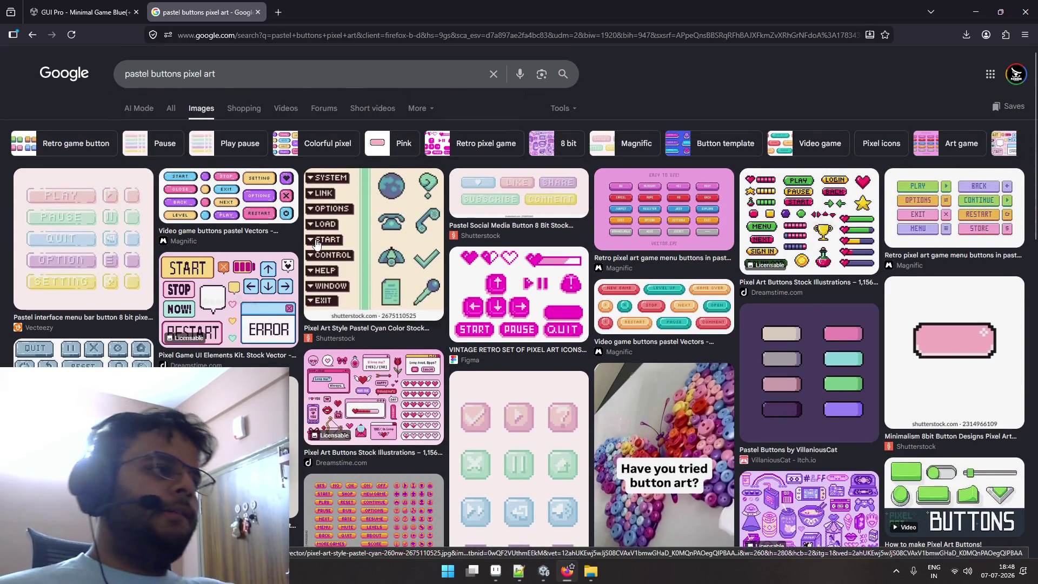
pyautogui.hotkey('alt', 'Tab')
pyautogui.hotkey('alt', 'Tab')
pyautogui.press('Tab')
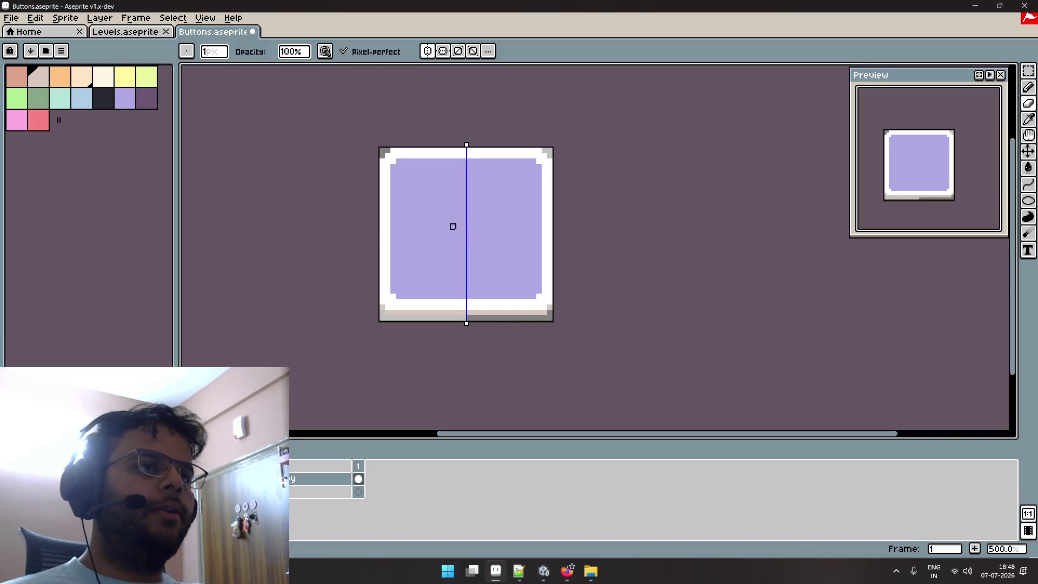
# Erase the lavender button to expose the grey quadrants underneath.
pyautogui.scroll(10, 510, 231)
pyautogui.moveTo(487, 173)
pyautogui.mouseDown()
pyautogui.moveTo(405, 192)
pyautogui.moveTo(450, 322)
pyautogui.mouseUp()
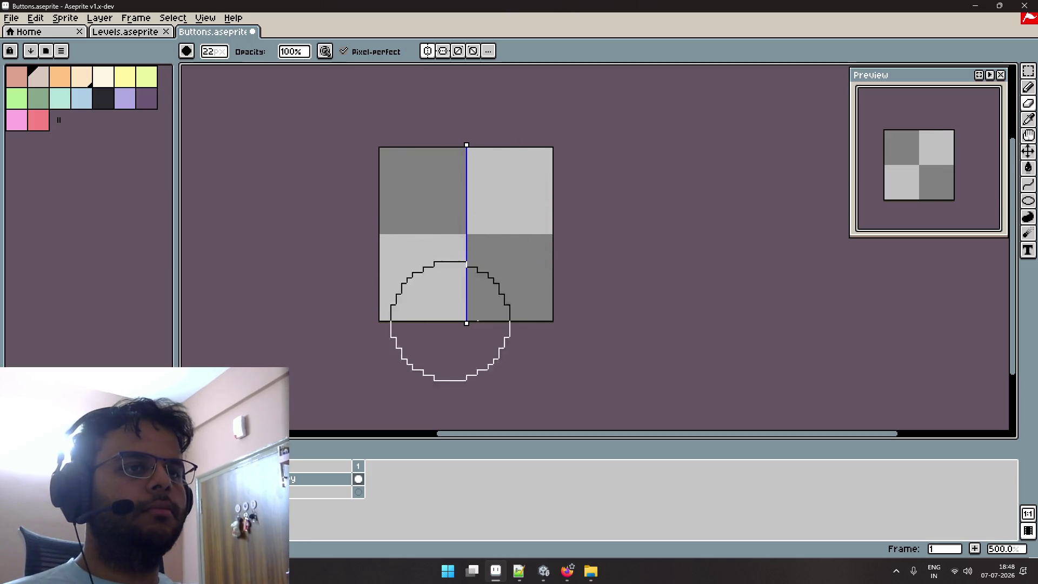
pyautogui.press('b')
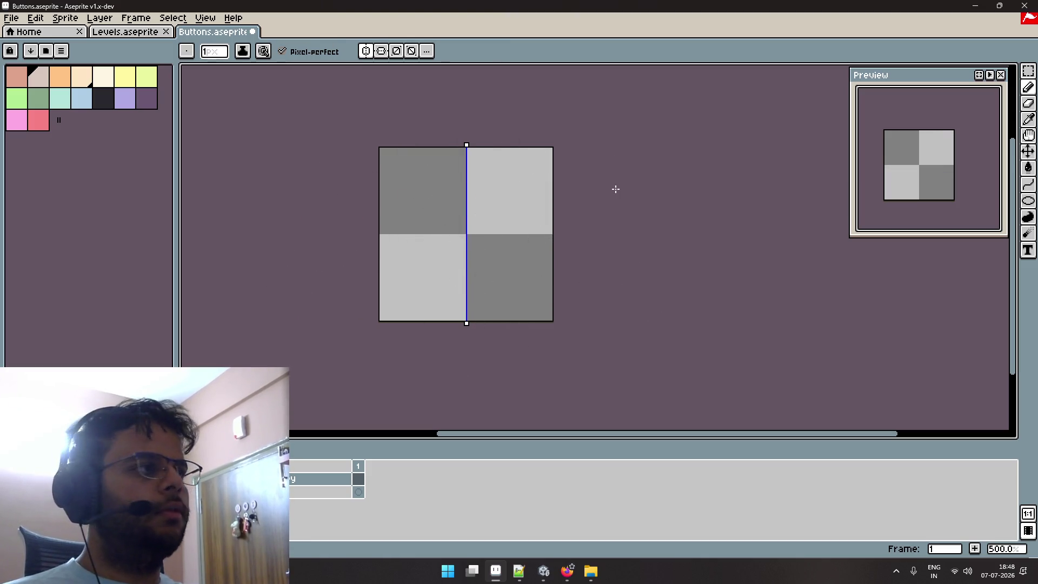
# Draw a pale-yellow filled rectangle inset over the grey quadrants and save the sprite.
pyautogui.click(1028, 201)
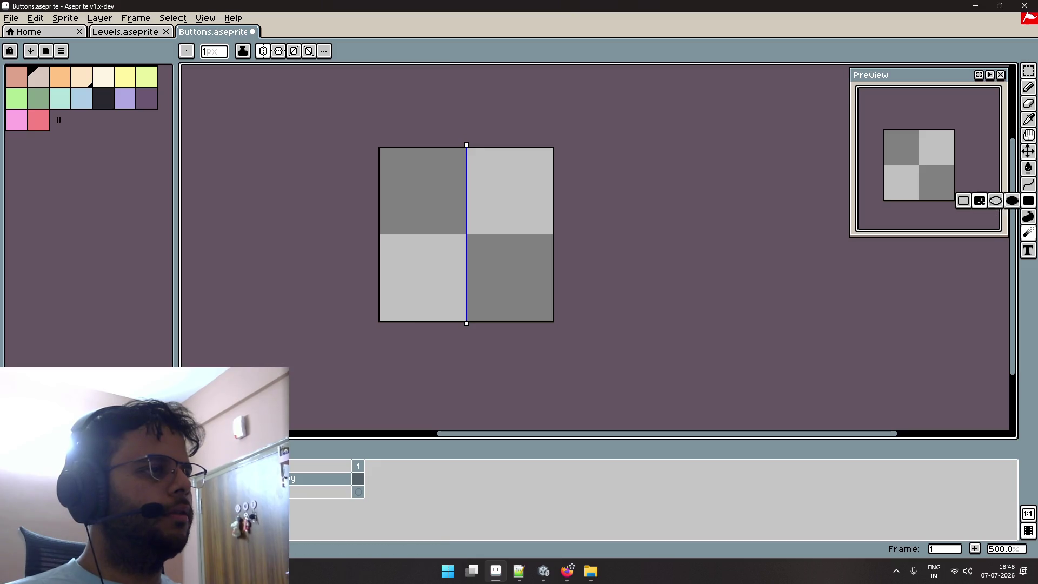
pyautogui.click(978, 200)
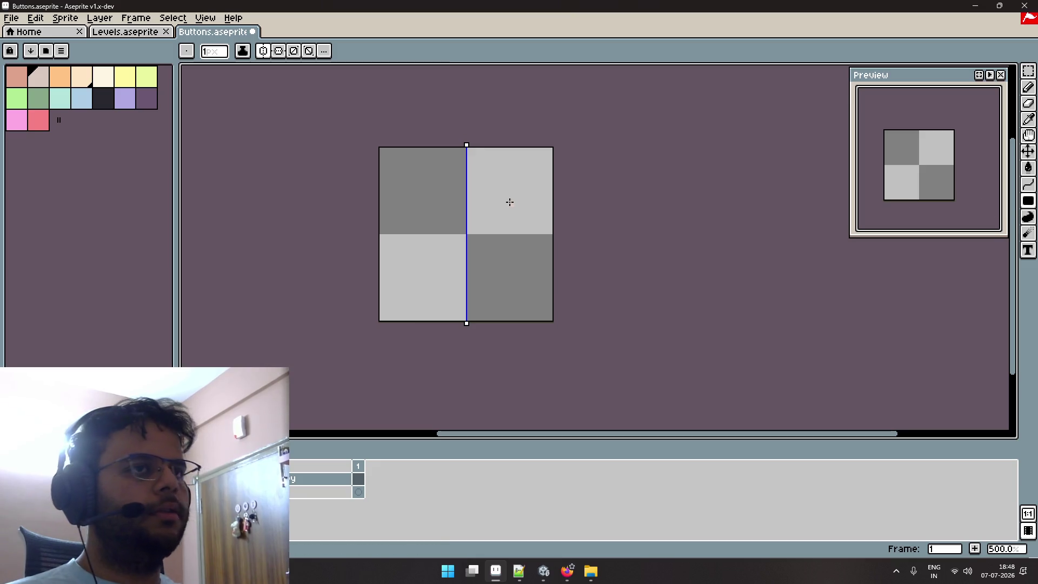
pyautogui.click(22, 107)
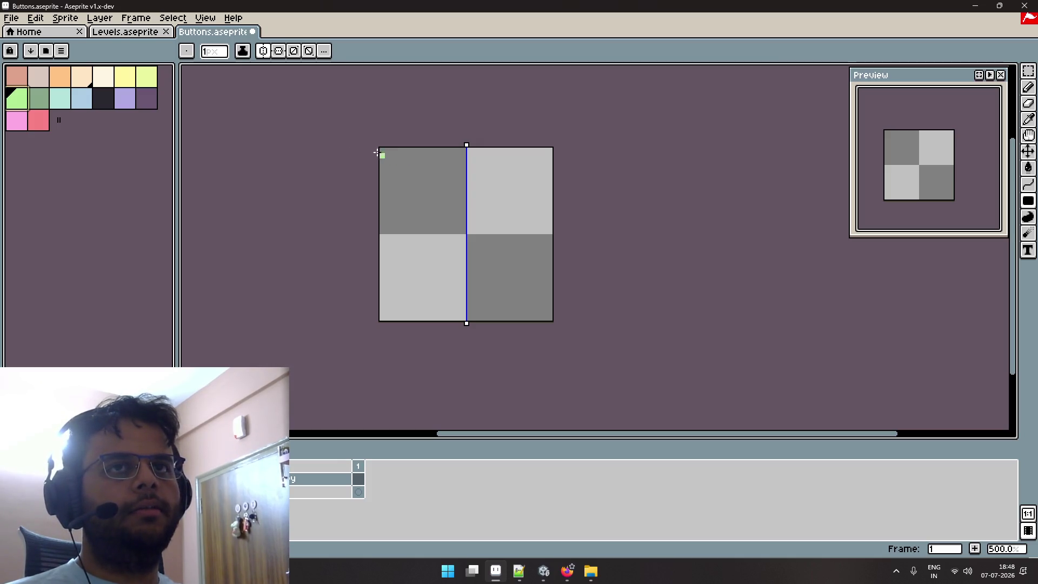
pyautogui.click(130, 81)
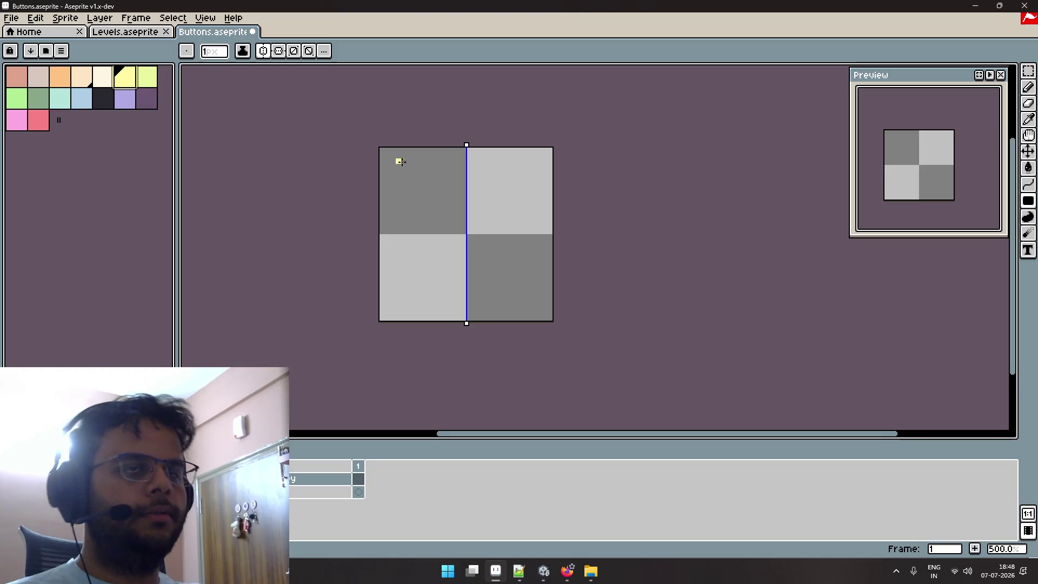
pyautogui.scroll(1, 398, 159)
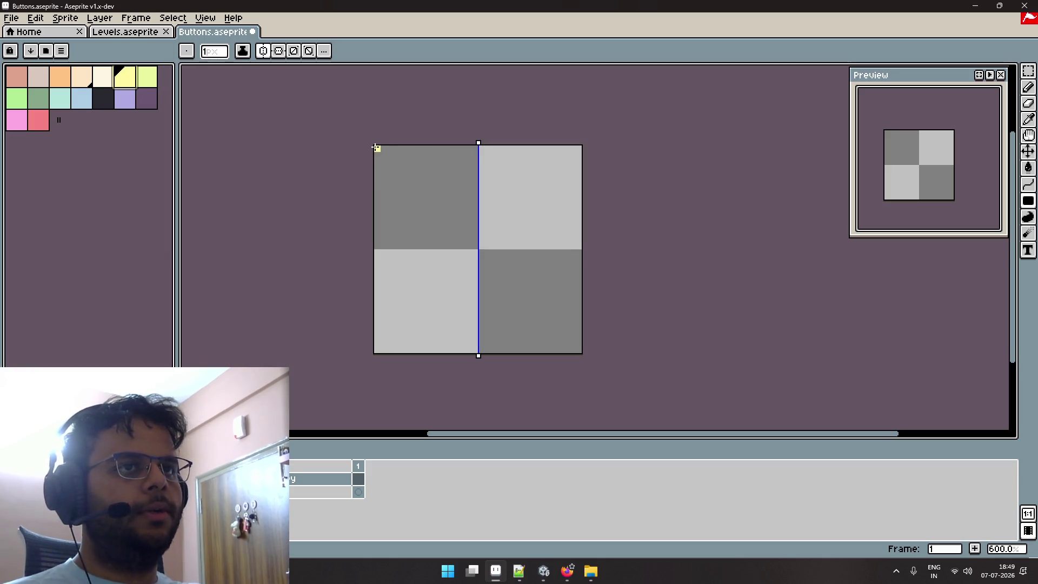
pyautogui.moveTo(390, 161)
pyautogui.mouseDown()
pyautogui.moveTo(457, 262)
pyautogui.moveTo(565, 337)
pyautogui.mouseUp()
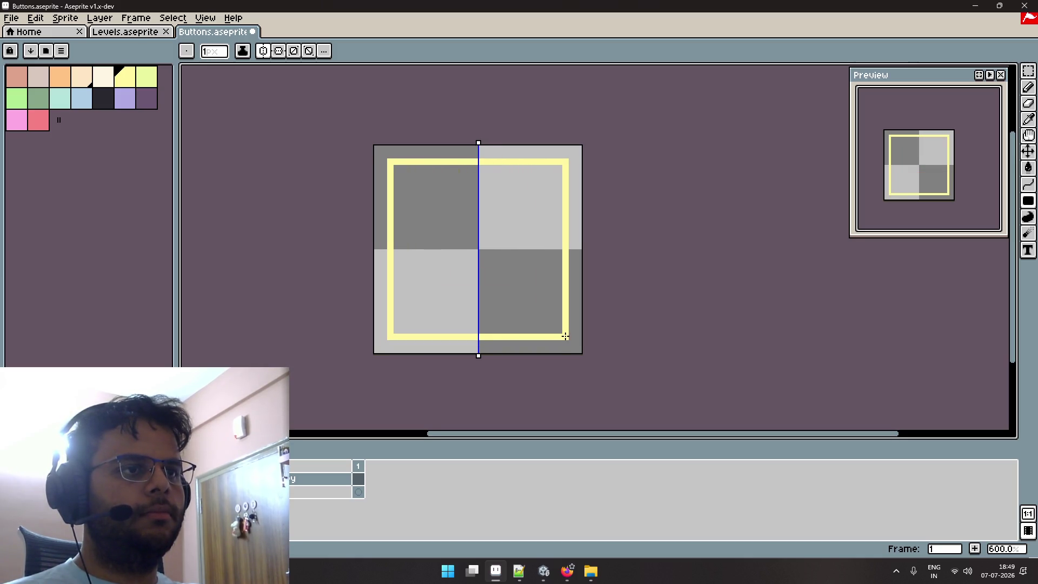
pyautogui.press('g')
pyautogui.click(530, 254)
pyautogui.scroll(1, 535, 253)
pyautogui.scroll(-1, 539, 253)
pyautogui.hotkey('ctrl', 's')
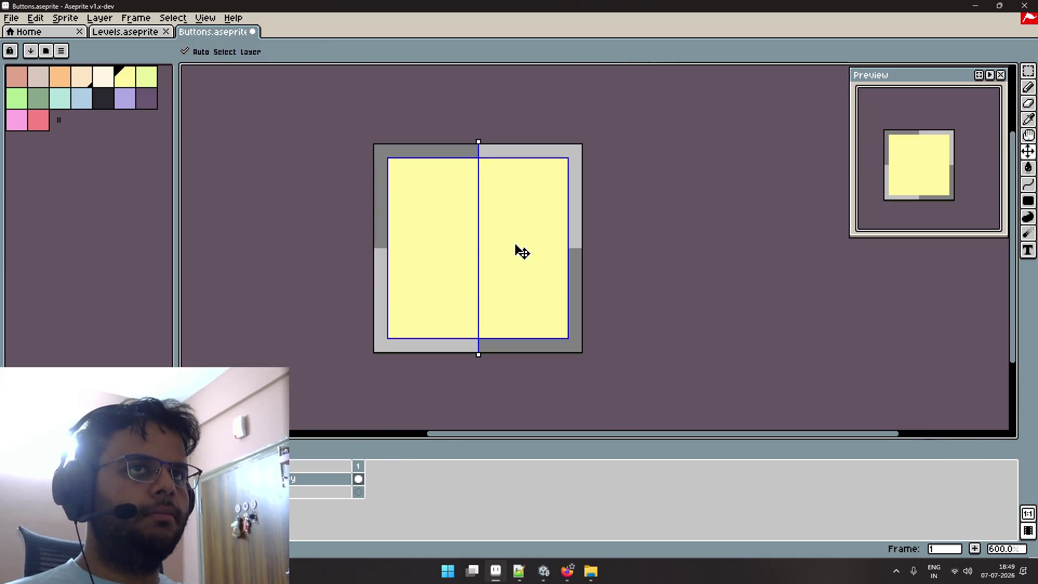
pyautogui.hotkey('alt', 'Tab')
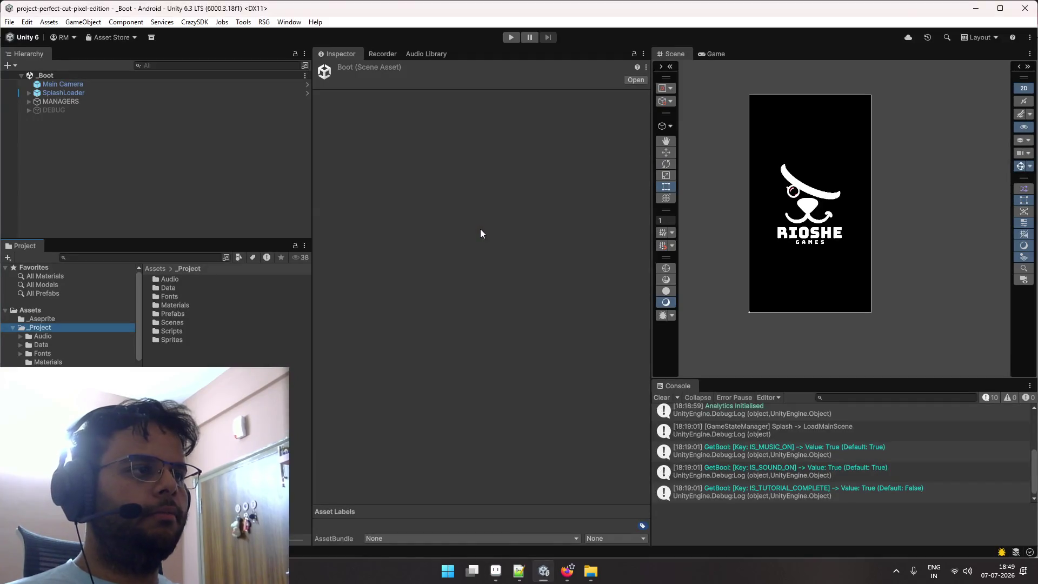
# Check the pastel button image references again, then return to Aseprite's Outline effect.
pyautogui.hotkey('alt', 'Tab')
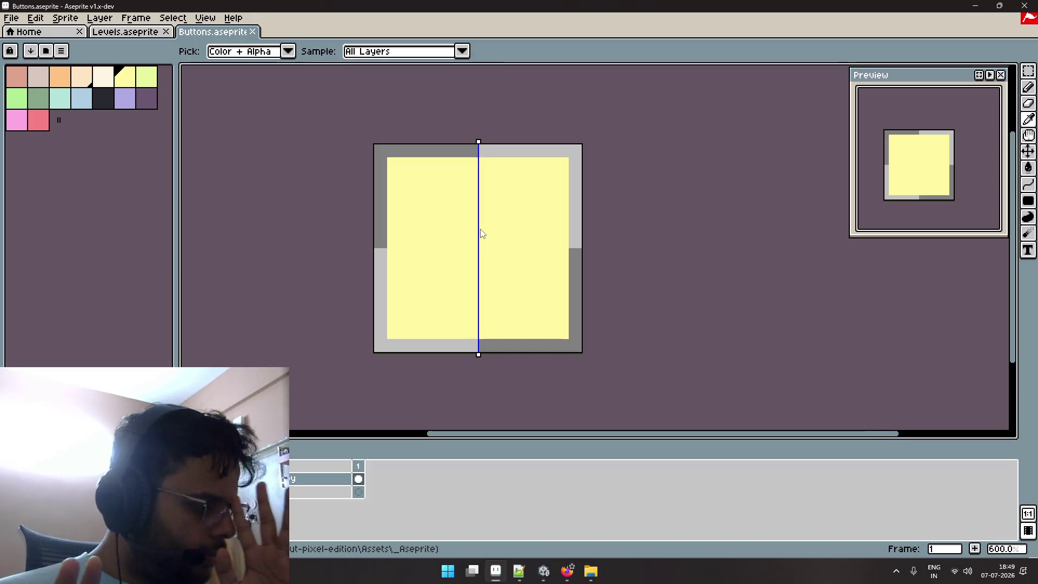
pyautogui.hotkey('alt', 'Tab')
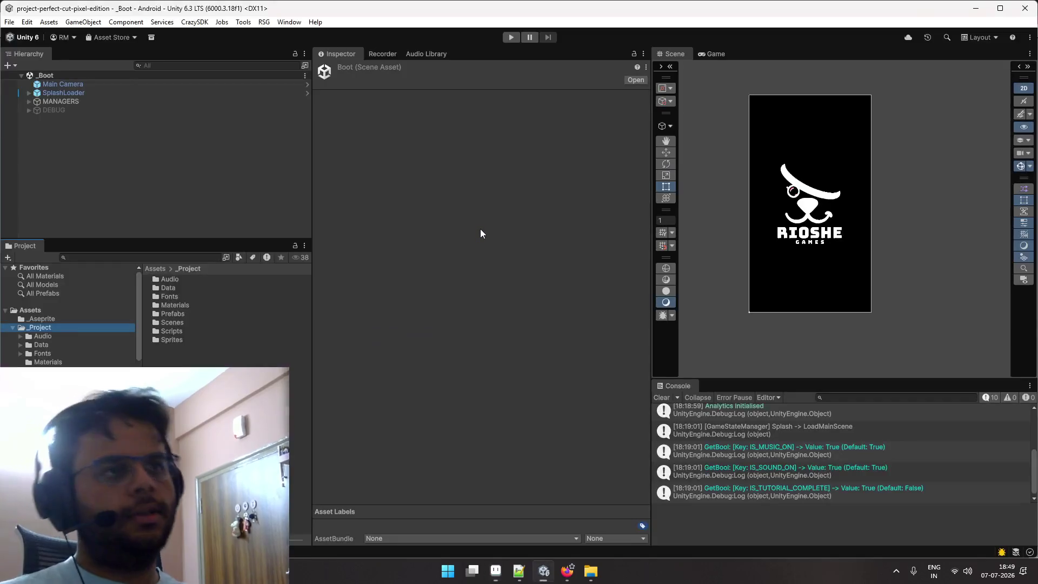
pyautogui.hotkey('alt', 'Tab')
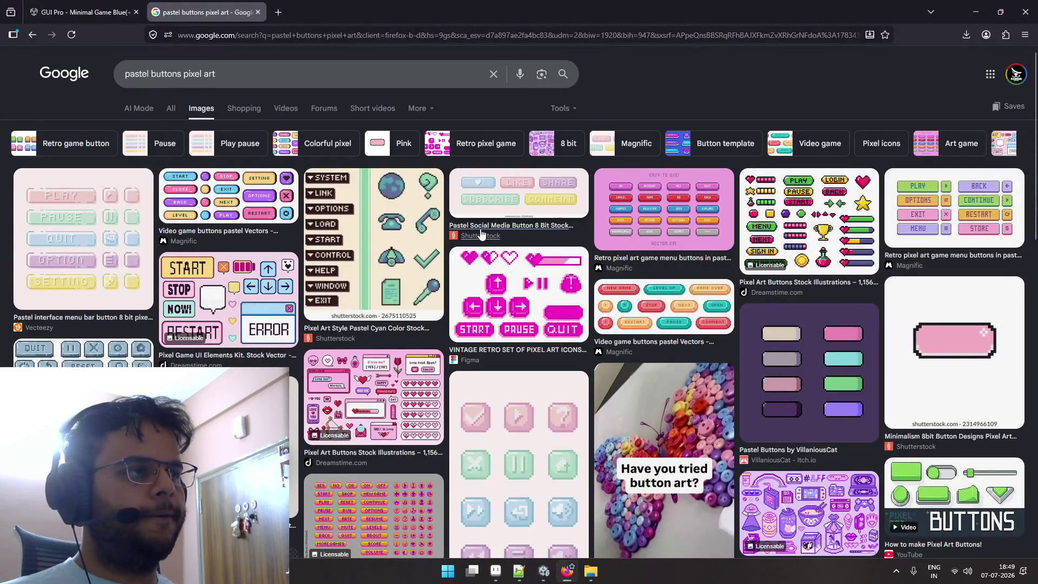
pyautogui.hotkey('alt', 'Tab')
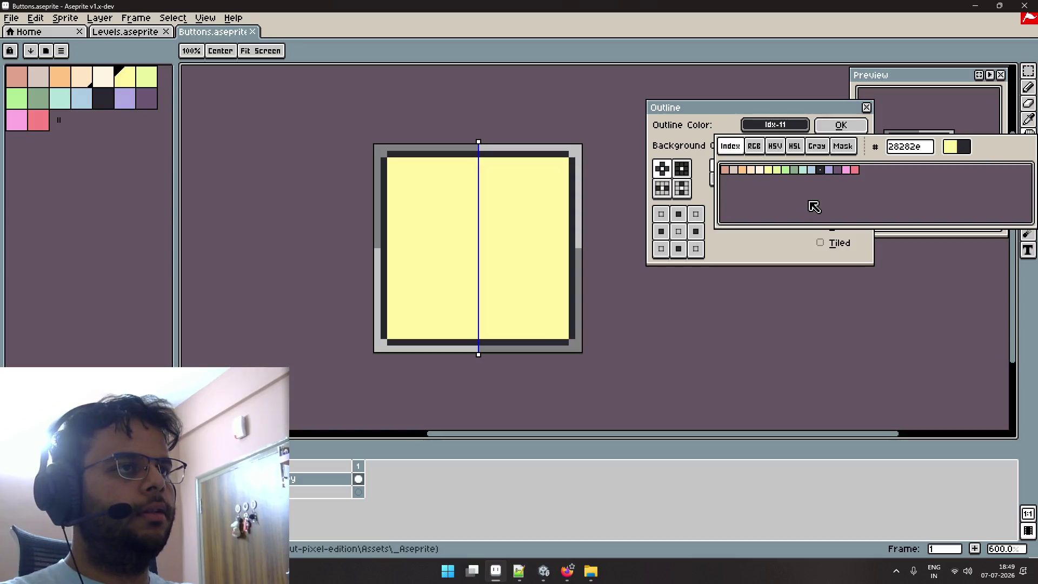
# Apply a dark outline to the yellow square with transparent background and full eight-pixel matrix.
pyautogui.moveTo(864, 130); pyautogui.dragTo(858, 234)
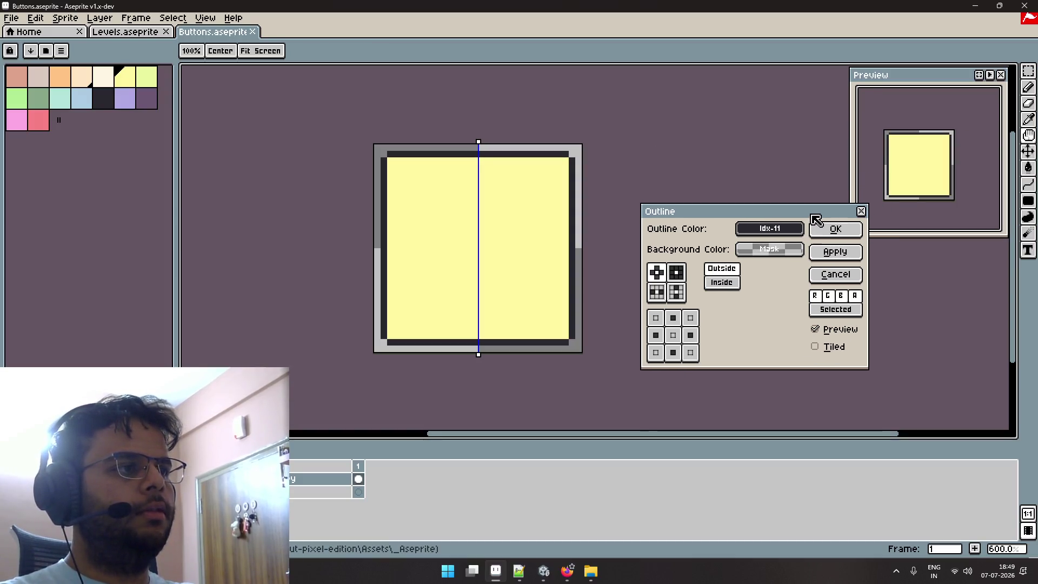
pyautogui.click(799, 251)
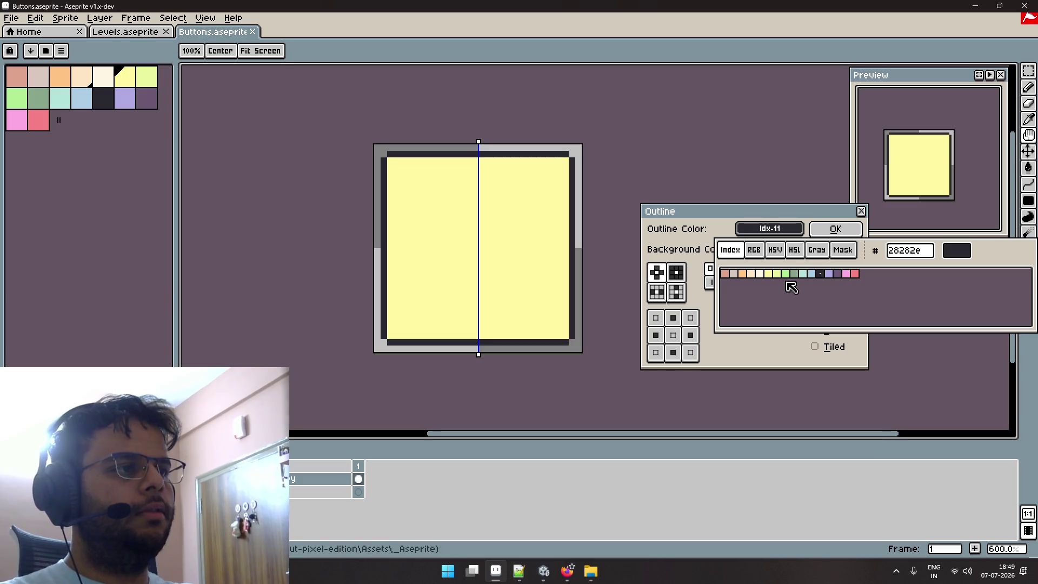
pyautogui.click(737, 347)
pyautogui.click(678, 277)
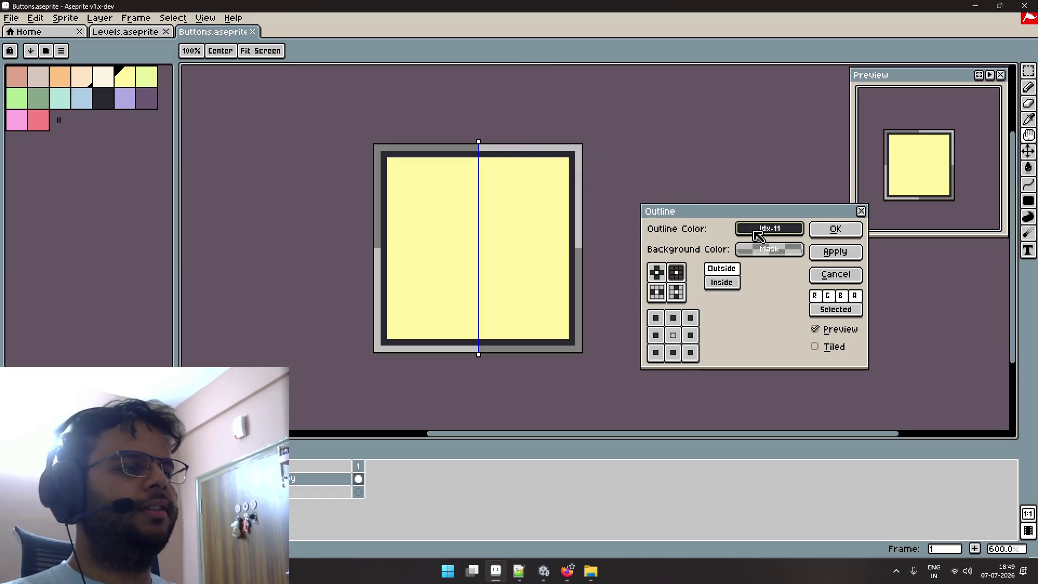
pyautogui.click(827, 229)
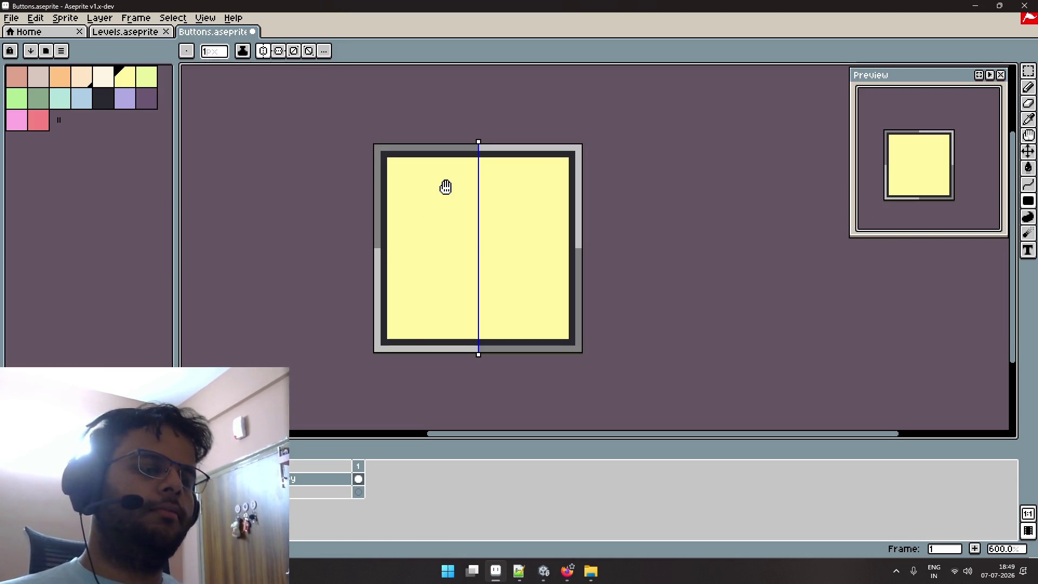
# Preview cream, orange, purple, pink, red, dark, green and beige outline colours, then cancel the Outline.
pyautogui.hotkey('shift', 'o')
pyautogui.click(763, 229)
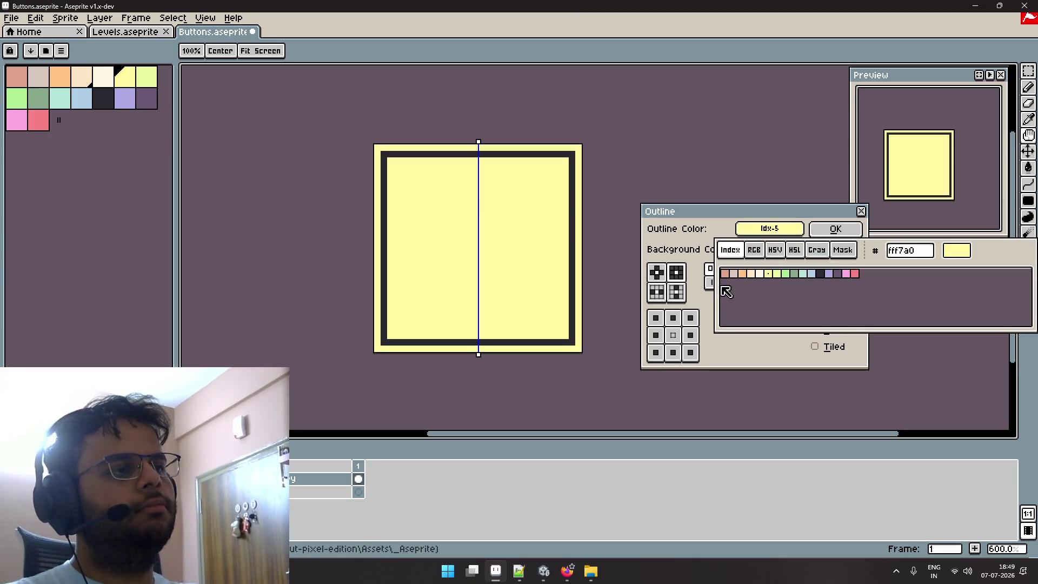
pyautogui.click(760, 273)
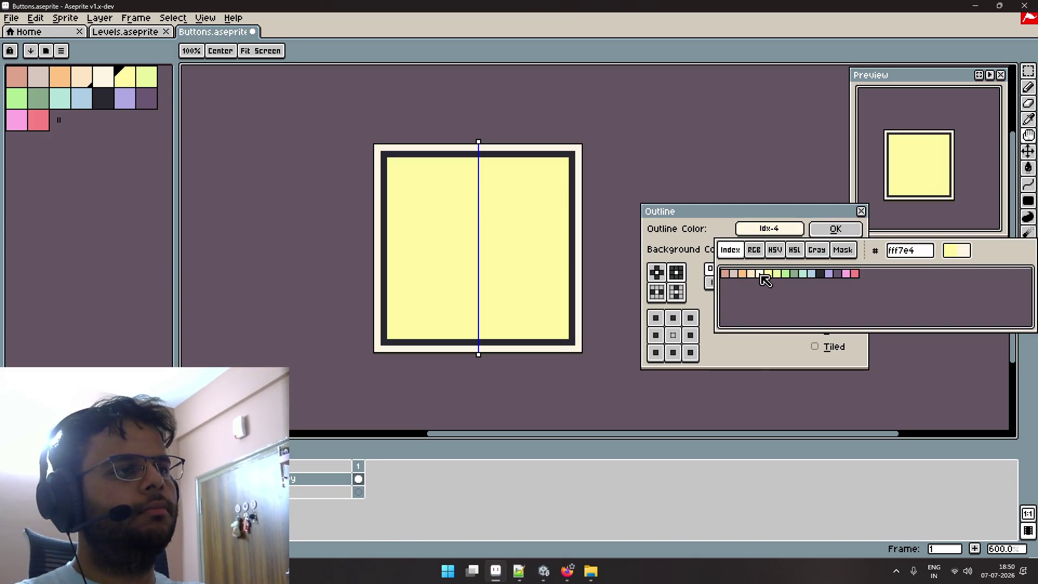
pyautogui.click(751, 273)
pyautogui.click(742, 274)
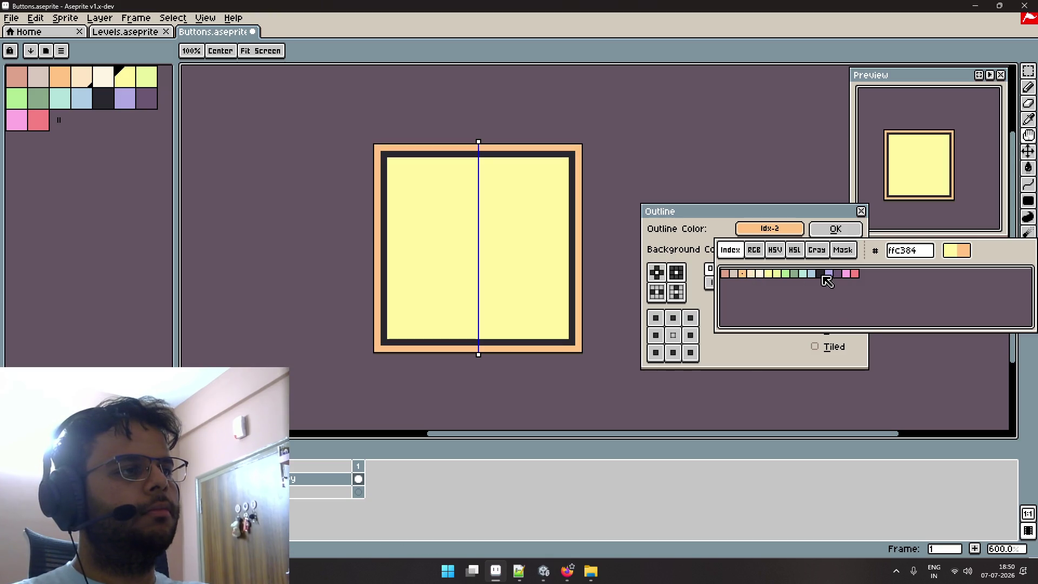
pyautogui.click(838, 274)
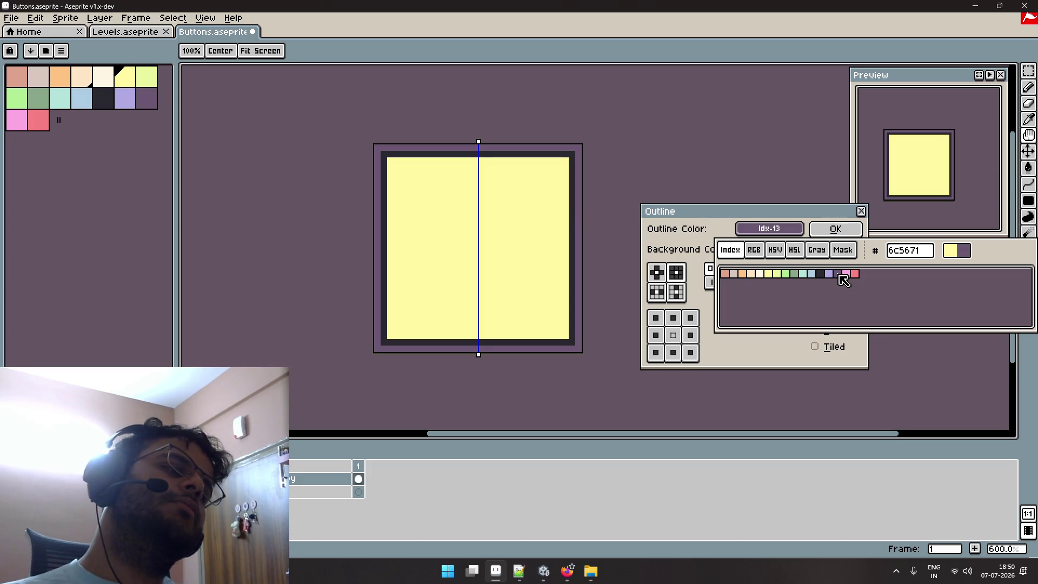
pyautogui.click(846, 274)
pyautogui.click(855, 274)
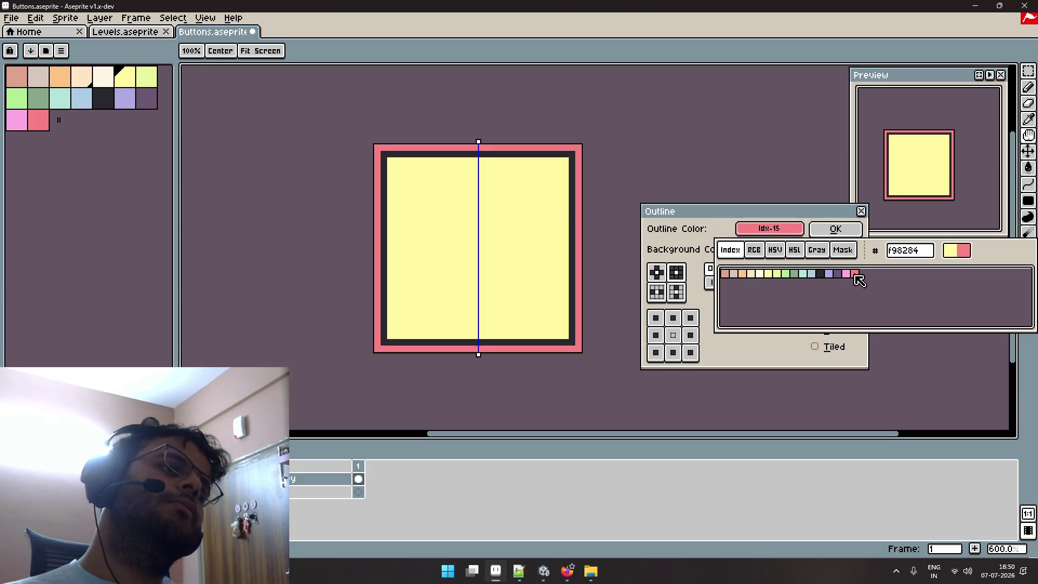
pyautogui.click(846, 274)
pyautogui.click(820, 274)
pyautogui.click(793, 274)
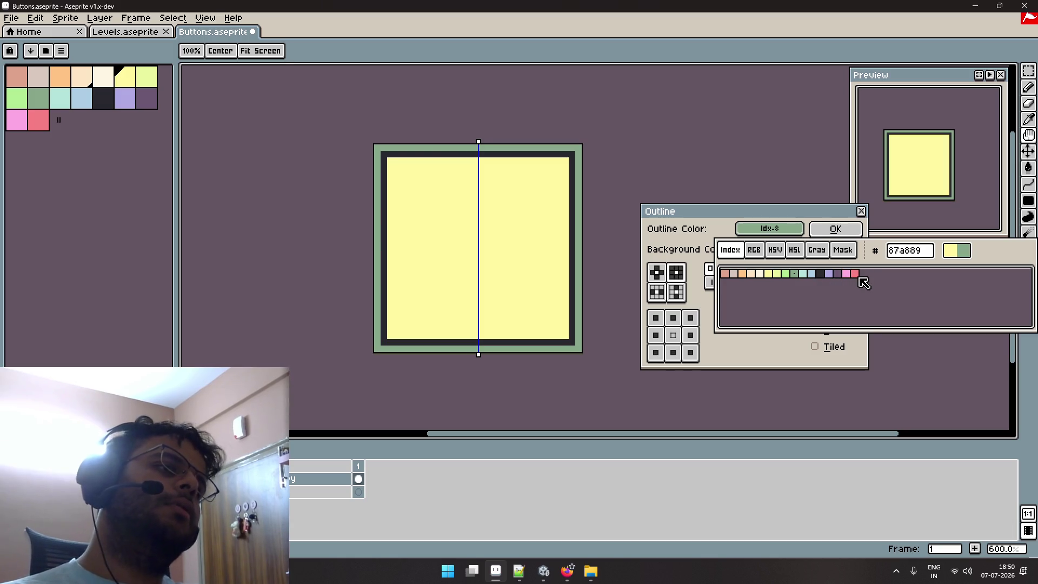
pyautogui.click(760, 274)
pyautogui.click(733, 274)
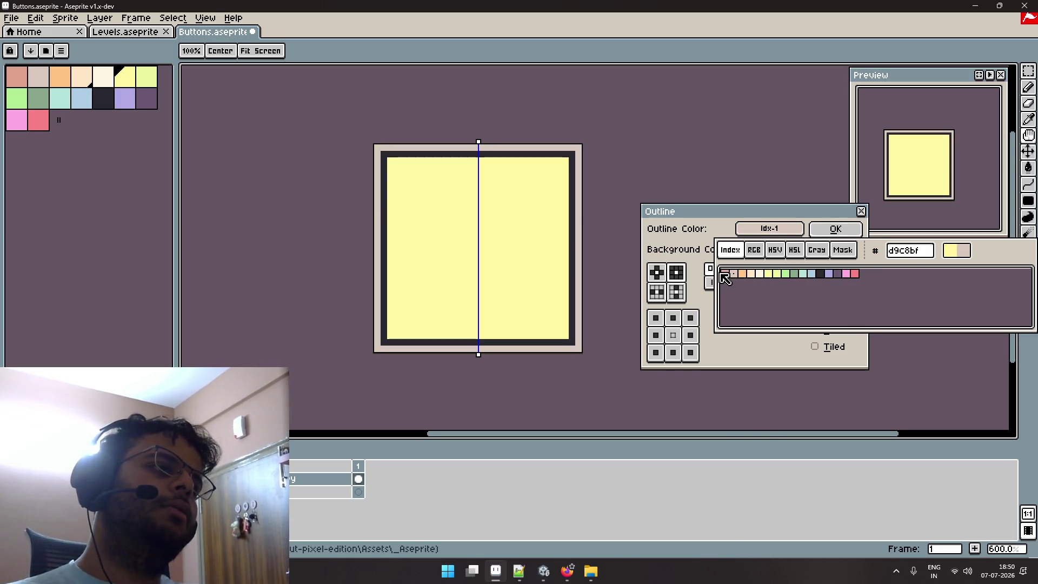
pyautogui.click(724, 274)
pyautogui.click(850, 220)
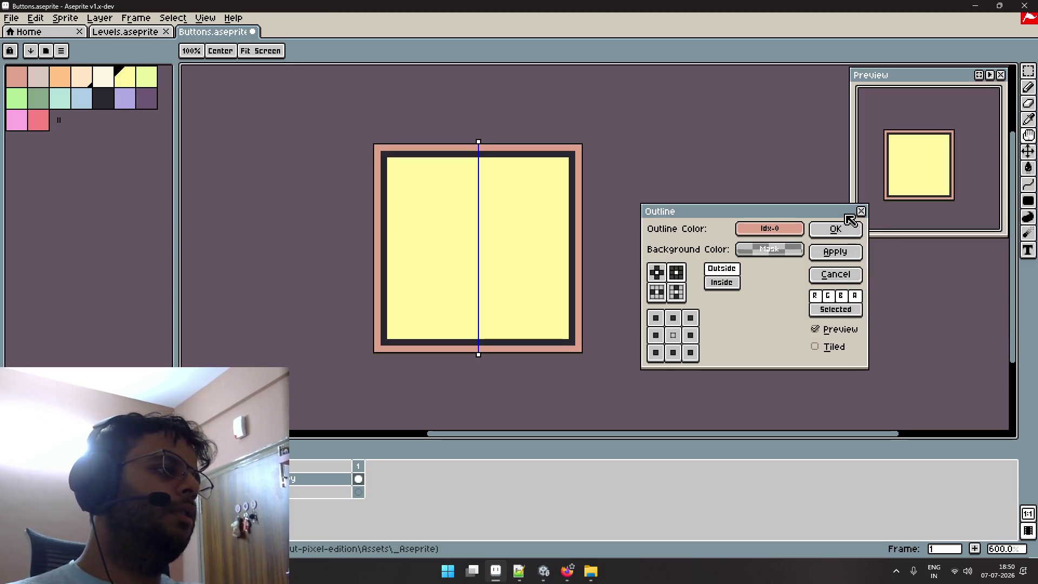
pyautogui.click(861, 214)
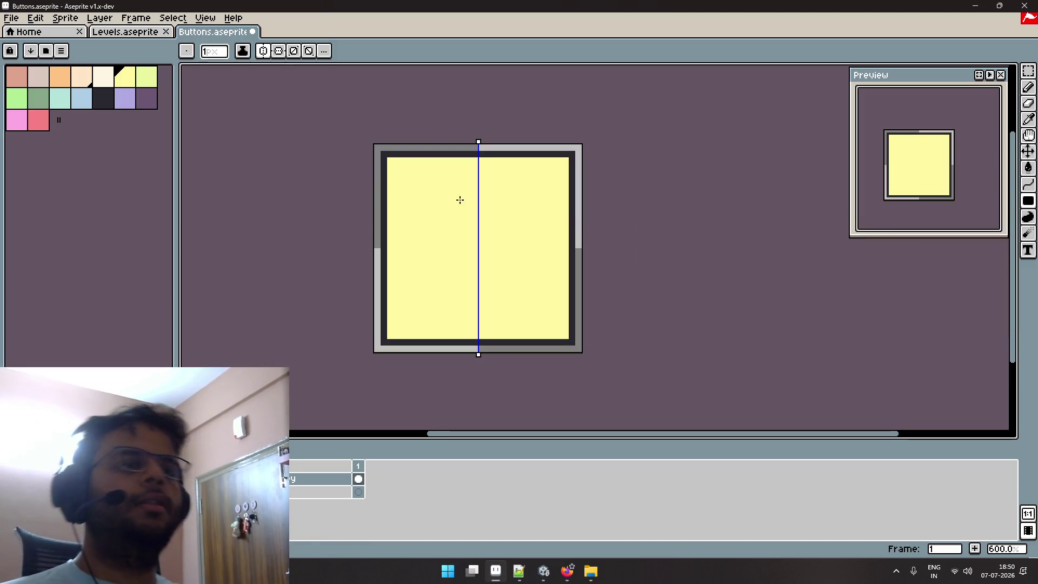
# Turn on horizontal symmetry and clear the yellow square fill, leaving only the grey quadrants.
pyautogui.scroll(3, 565, 189)
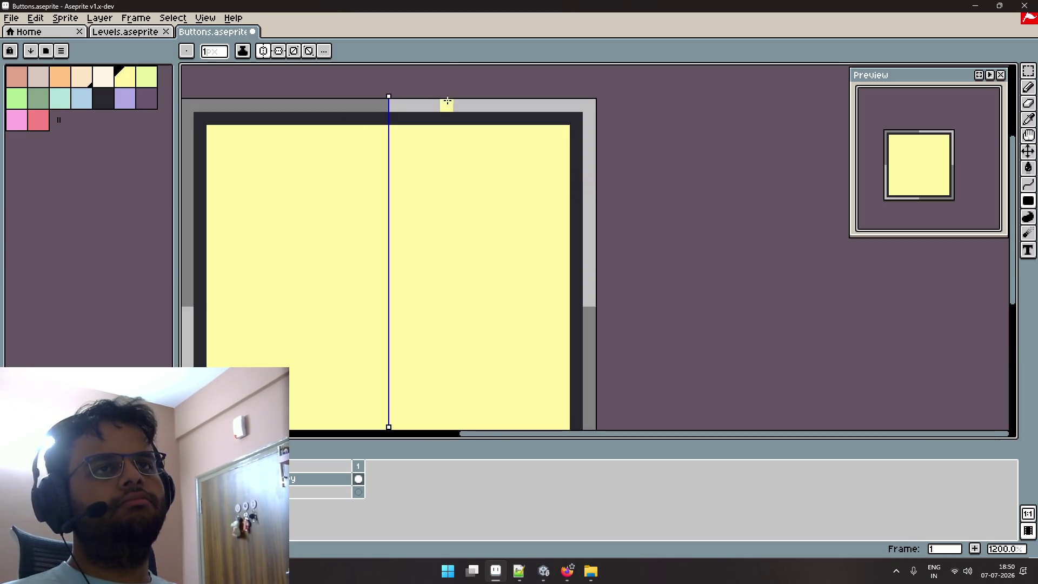
pyautogui.click(278, 50)
pyautogui.scroll(2, 490, 199)
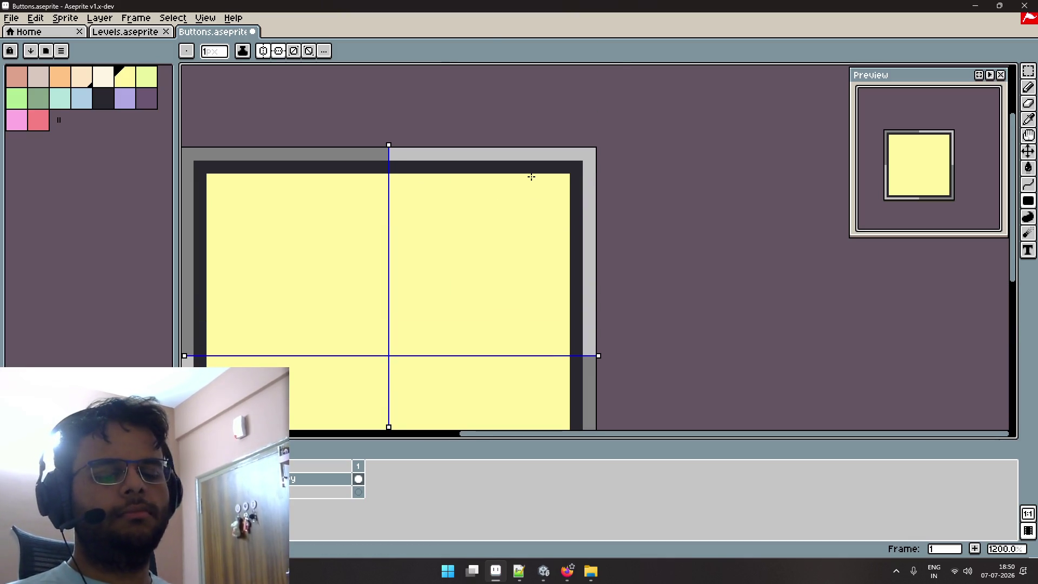
pyautogui.press('b')
pyautogui.scroll(-2, 541, 178)
pyautogui.press('-')
pyautogui.press('-')
pyautogui.press('-')
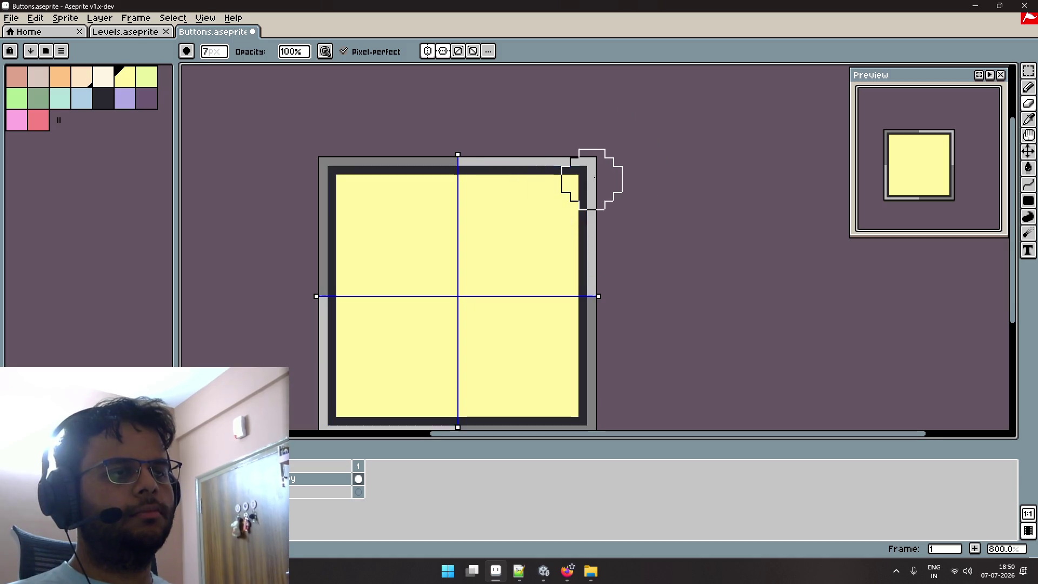
pyautogui.scroll(3, 589, 184)
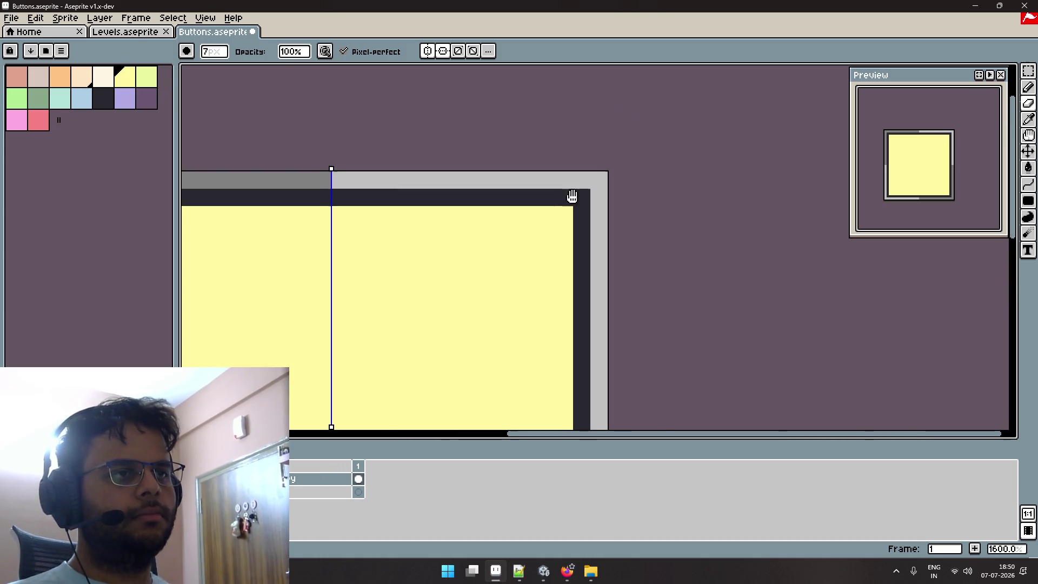
pyautogui.scroll(-3, 532, 218)
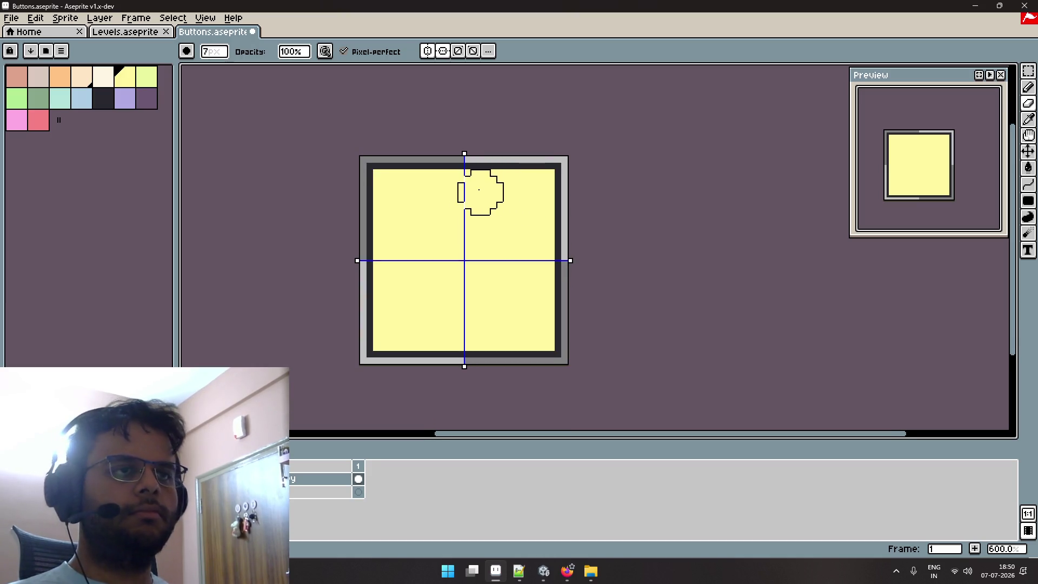
pyautogui.scroll(5, 482, 191)
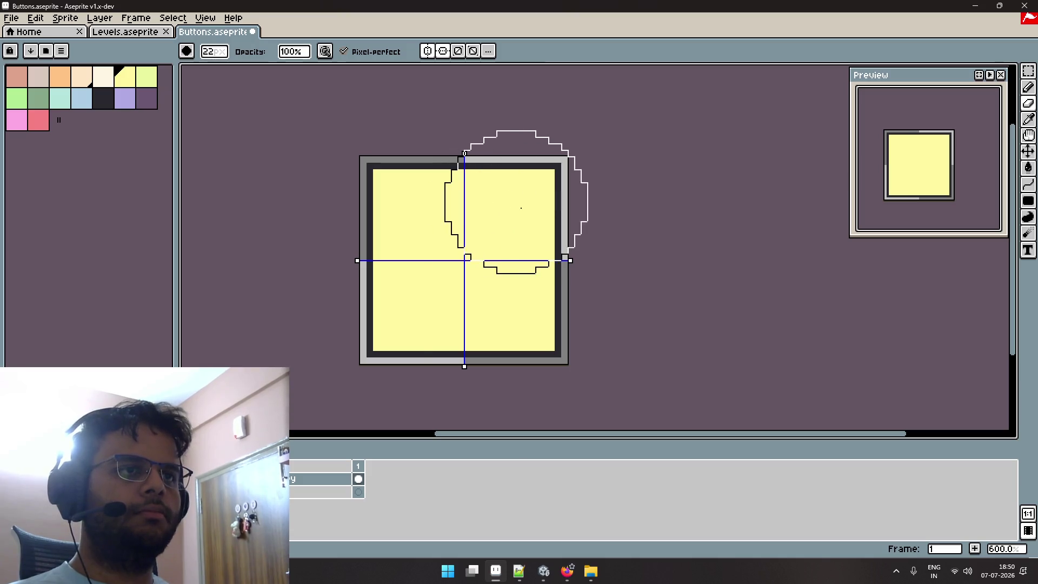
pyautogui.press('Delete')
pyautogui.moveTo(484, 259); pyautogui.dragTo(485, 259)
pyautogui.scroll(4, 485, 259)
pyautogui.scroll(3, 481, 267)
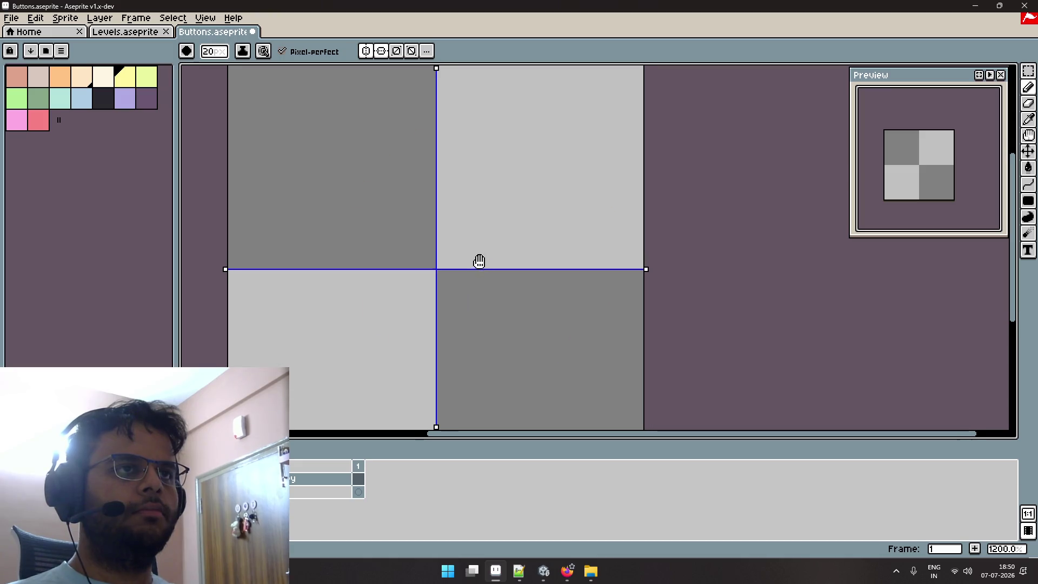
pyautogui.scroll(-2, 477, 276)
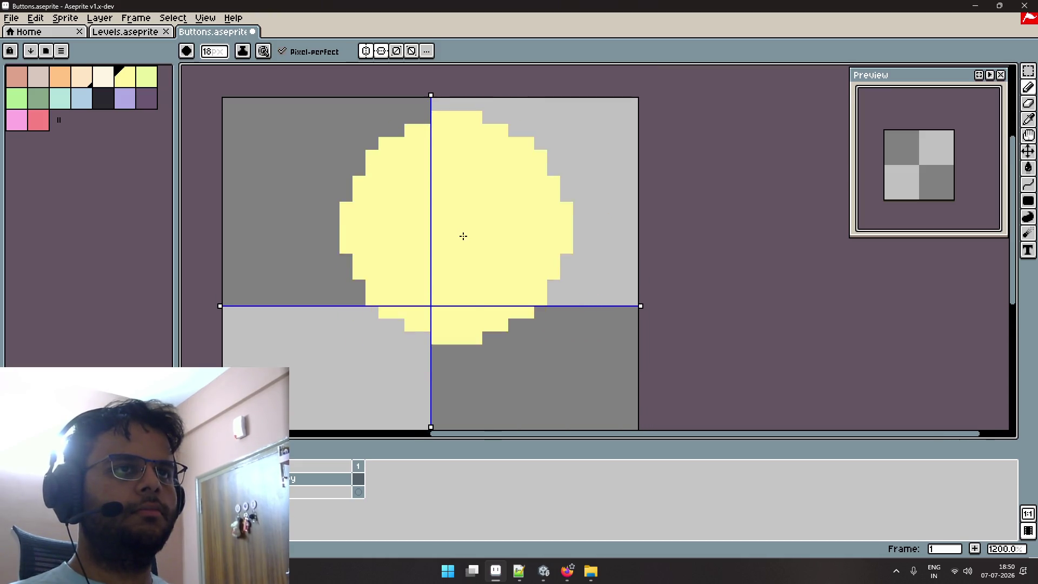
pyautogui.scroll(-2, 466, 242)
pyautogui.moveTo(466, 242)
pyautogui.mouseDown()
pyautogui.moveTo(502, 249)
pyautogui.moveTo(470, 244)
pyautogui.moveTo(493, 259)
pyautogui.moveTo(501, 237)
pyautogui.mouseUp()
pyautogui.hotkey('ctrl', 'z')
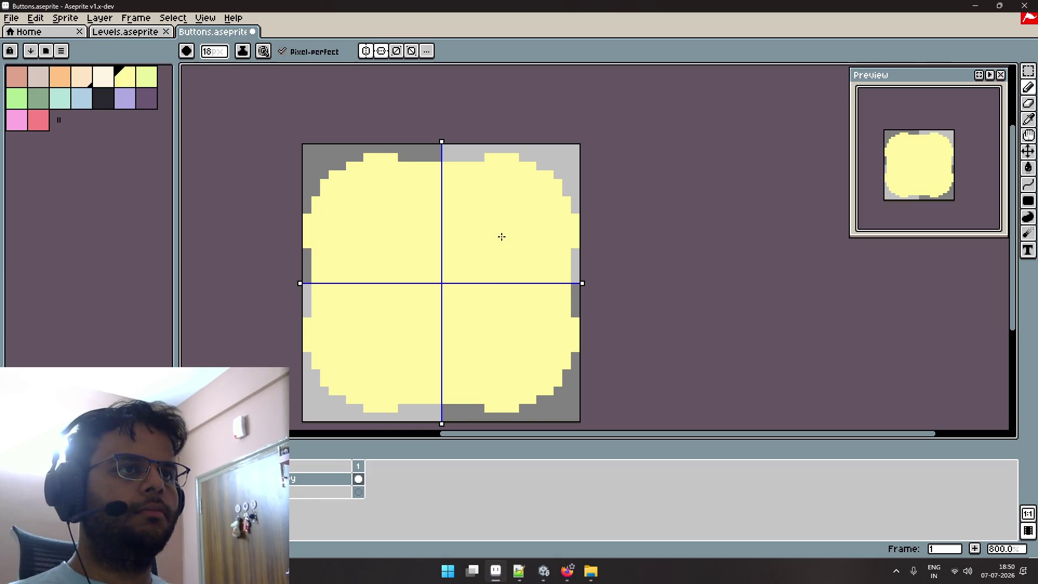
pyautogui.hotkey('ctrl', 'z')
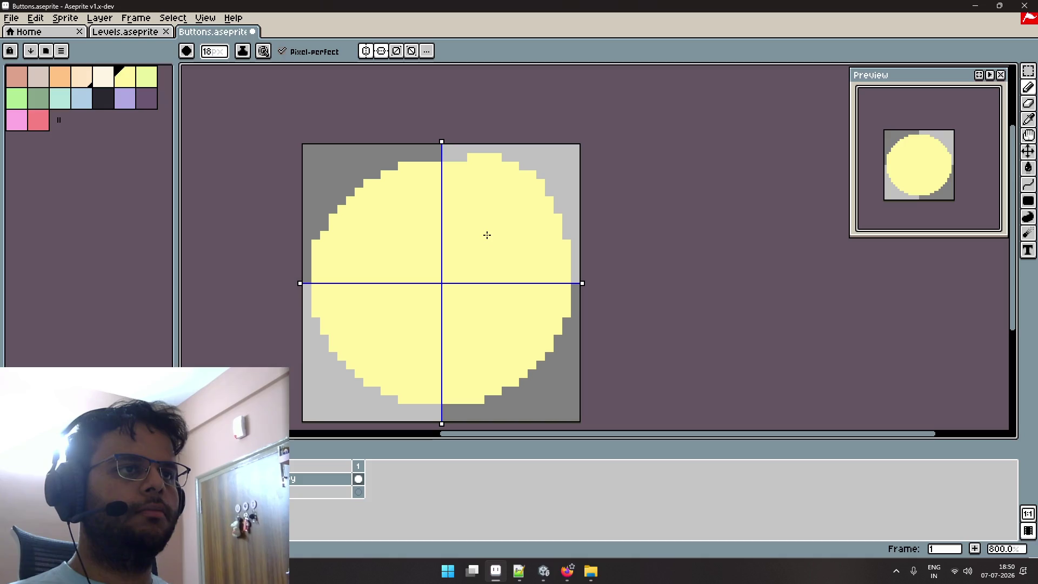
pyautogui.hotkey('ctrl', 'z')
pyautogui.hotkey('ctrl', 'z')
pyautogui.hotkey('ctrl', 'y')
pyautogui.hotkey('ctrl', 'y')
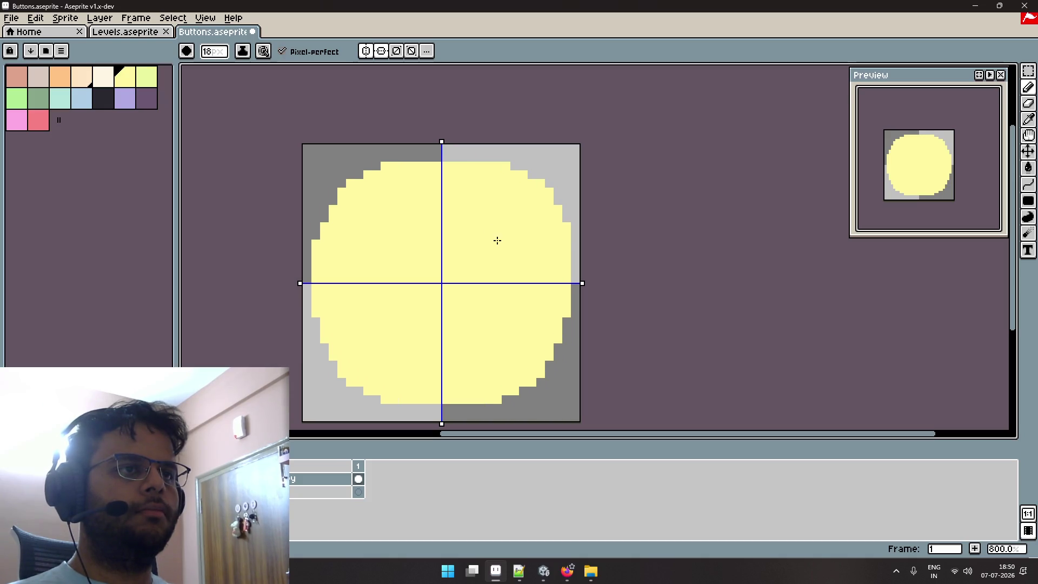
pyautogui.hotkey('ctrl', 'y')
pyautogui.hotkey('ctrl', 'y')
pyautogui.hotkey('ctrl', 'y')
pyautogui.hotkey('ctrl', 'y')
pyautogui.hotkey('ctrl', 'y')
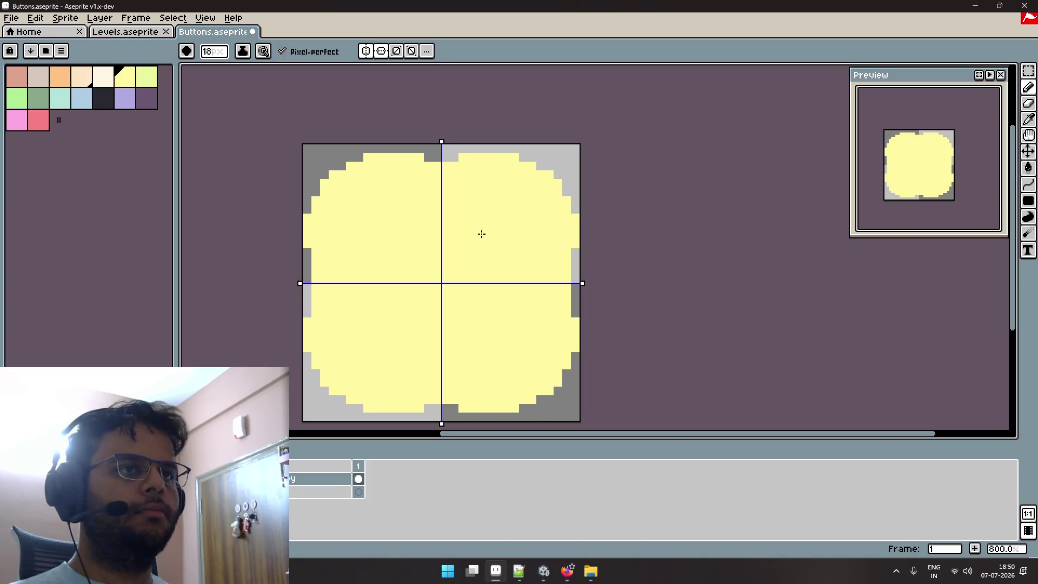
pyautogui.press('v')
pyautogui.press('b')
pyautogui.hotkey('ctrl', 'z')
pyautogui.hotkey('ctrl', 'y')
pyautogui.hotkey('ctrl', 'z')
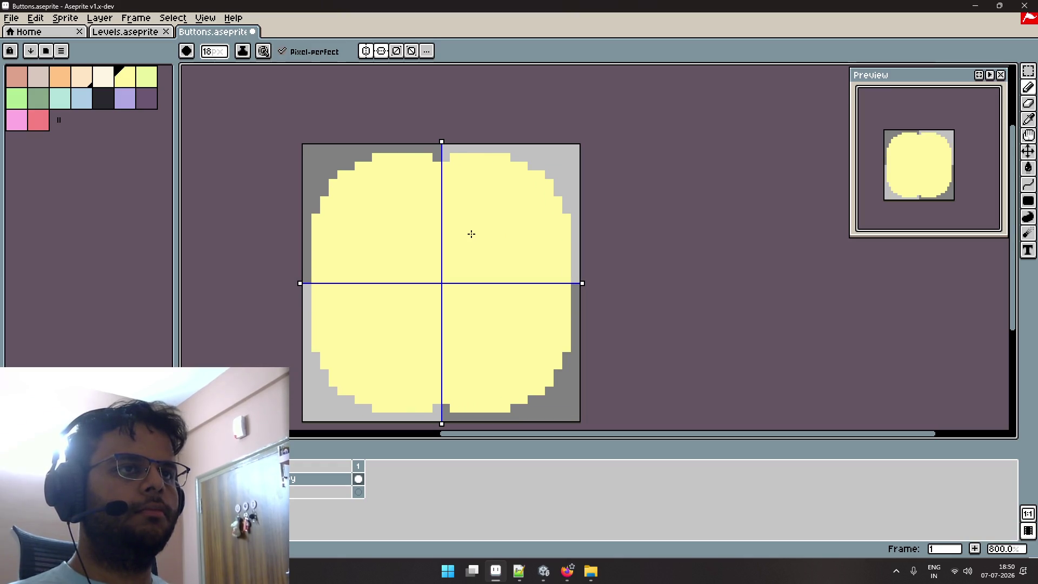
pyautogui.hotkey('ctrl', 'z')
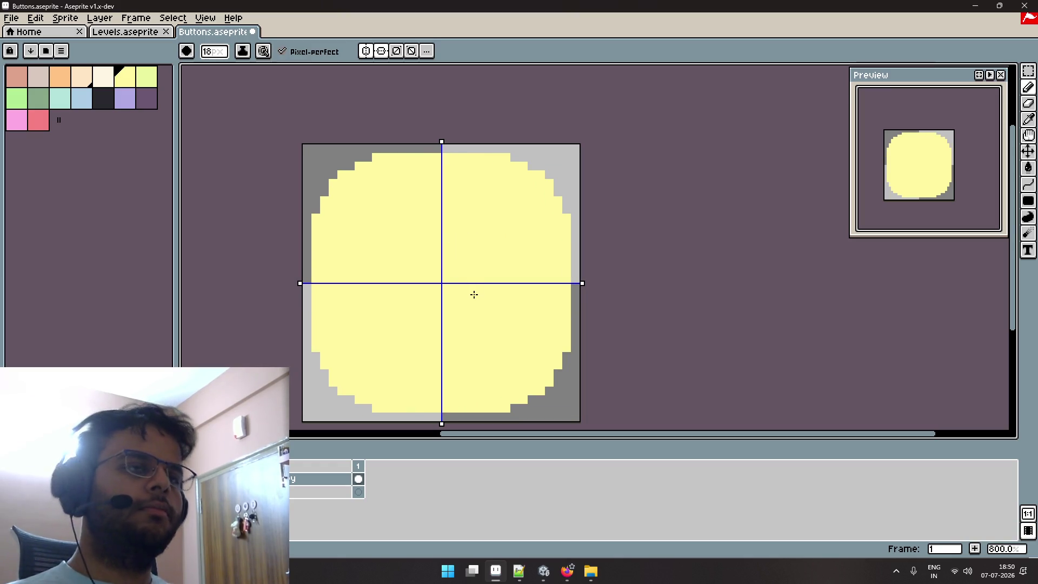
pyautogui.hotkey('ctrl', 'z')
pyautogui.press('v')
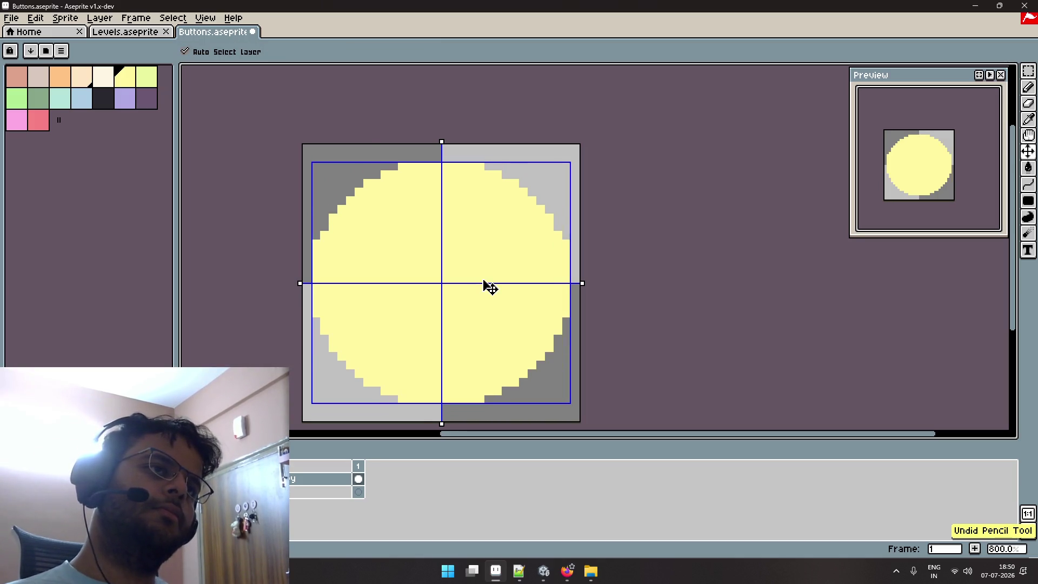
pyautogui.press('b')
pyautogui.hotkey('ctrl', 'z')
pyautogui.hotkey('ctrl', 'z')
pyautogui.hotkey('ctrl', 'z')
pyautogui.press('v')
pyautogui.press('b')
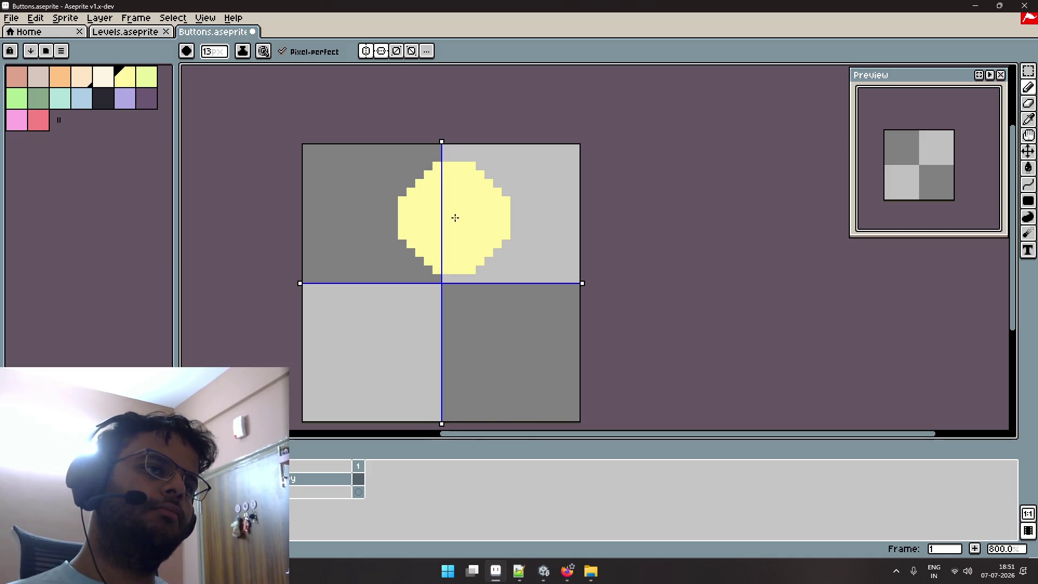
# Paint the four-way mirrored pale-yellow rounded square and fill in its corners with the Pencil.
pyautogui.moveTo(454, 217)
pyautogui.mouseDown()
pyautogui.moveTo(496, 213)
pyautogui.moveTo(507, 224)
pyautogui.moveTo(505, 262)
pyautogui.moveTo(480, 315)
pyautogui.moveTo(472, 249)
pyautogui.mouseUp()
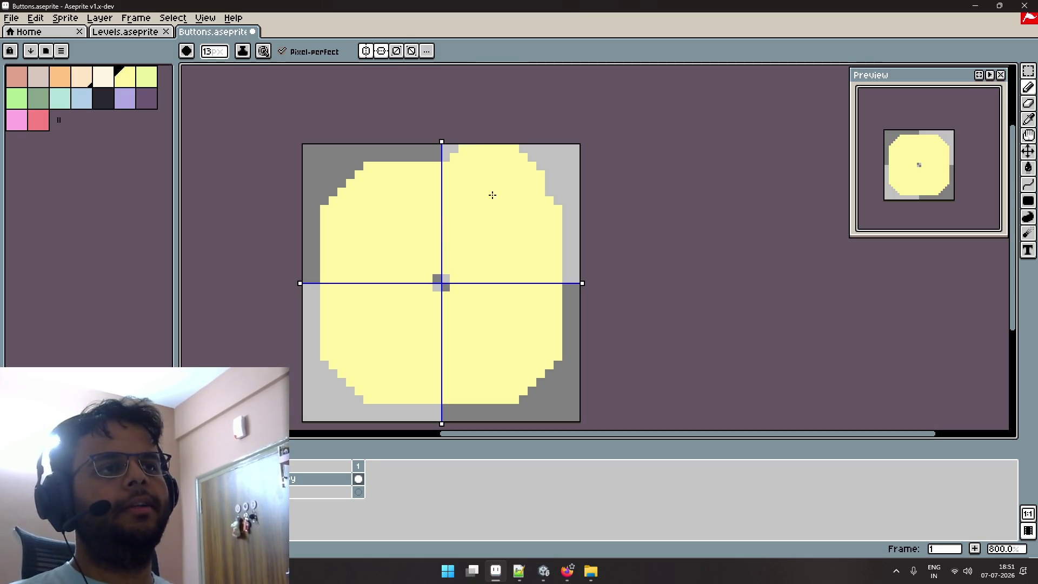
pyautogui.click(502, 213)
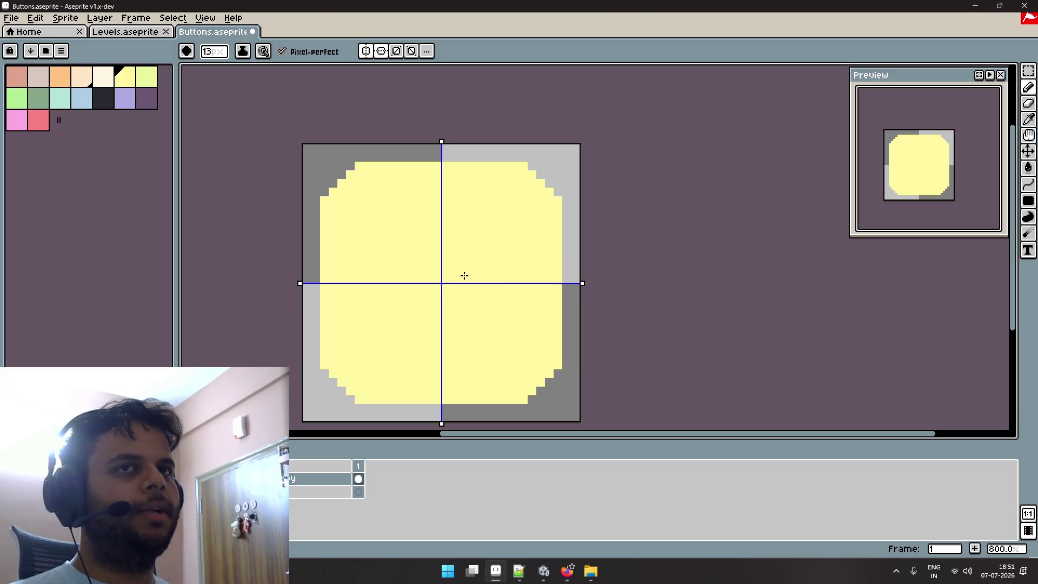
pyautogui.hotkey('alt', 'Tab')
pyautogui.hotkey('alt', 'Tab')
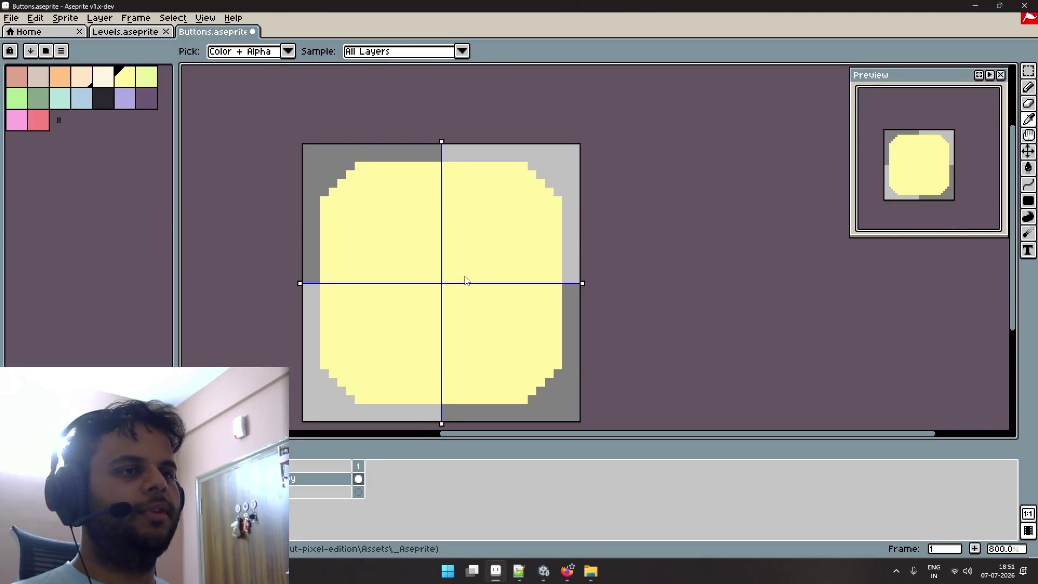
pyautogui.hotkey('alt', 'Tab')
pyautogui.hotkey('alt', 'Tab')
pyautogui.hotkey('alt', 'Tab')
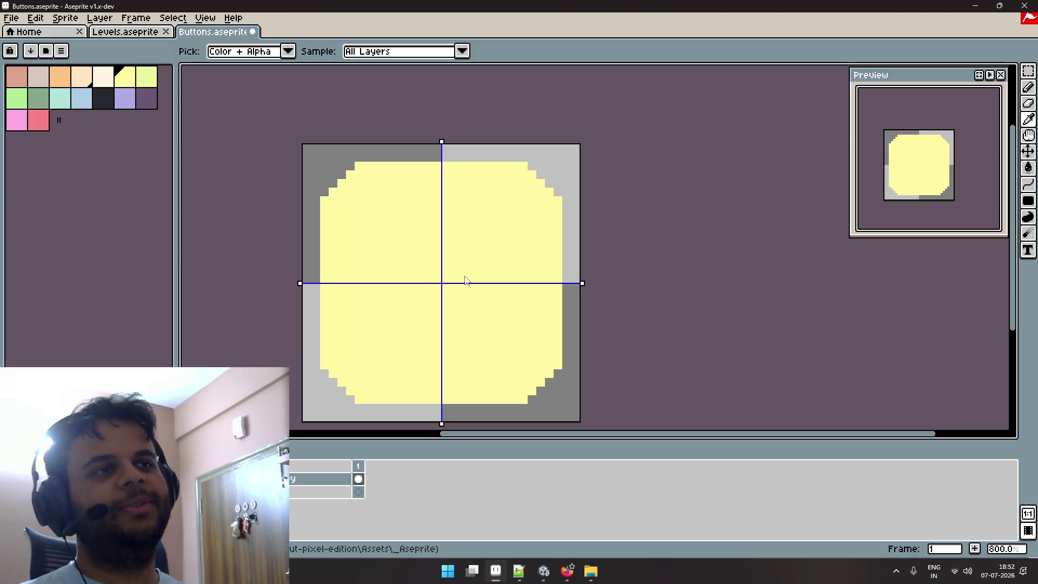
# Undo and repaint the yellow top-right corner pixels symmetrically, then save the Buttons sprite.
pyautogui.press('v')
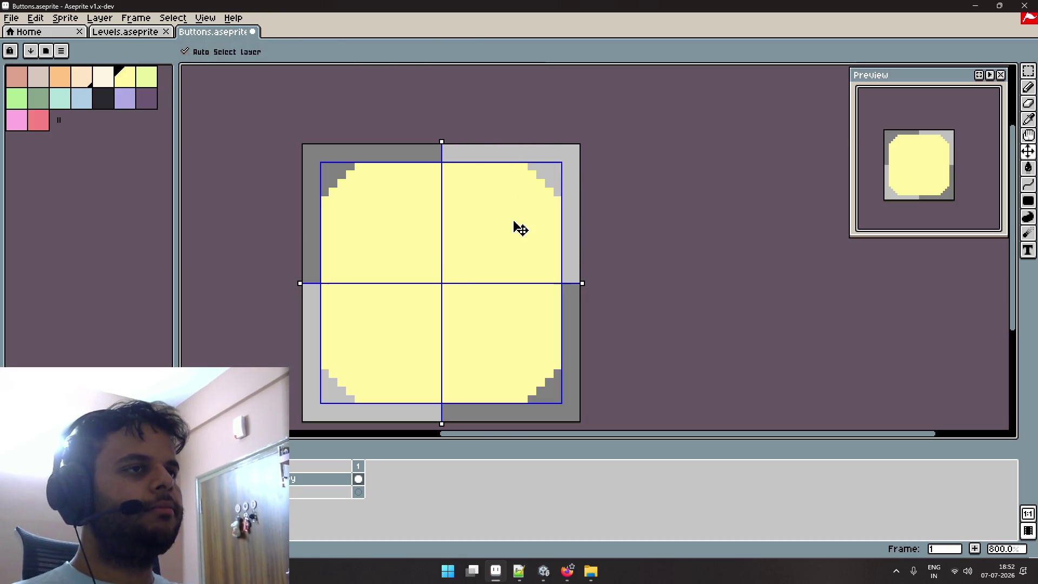
pyautogui.press('b')
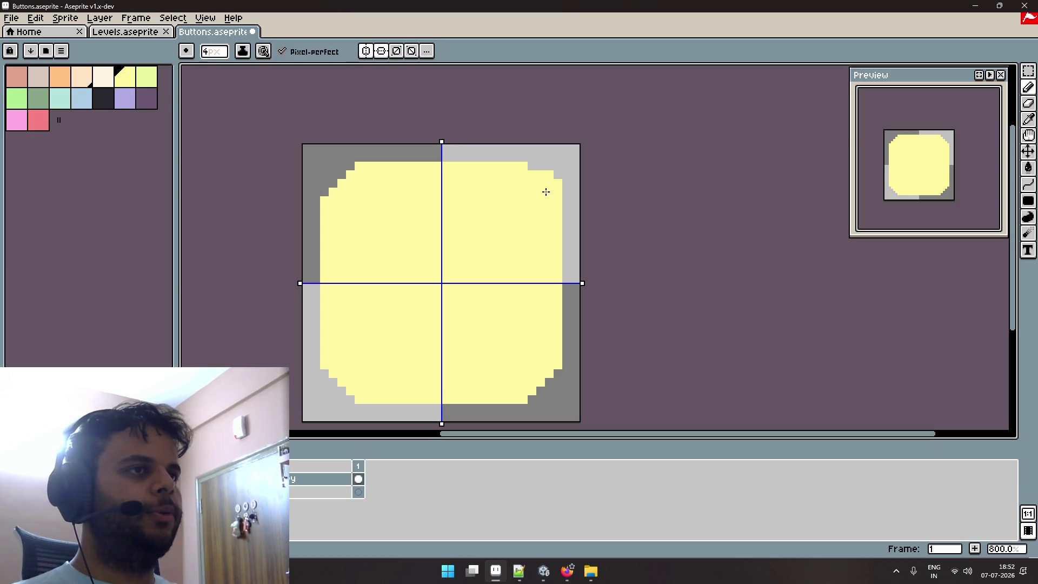
pyautogui.hotkey('ctrl', 'z')
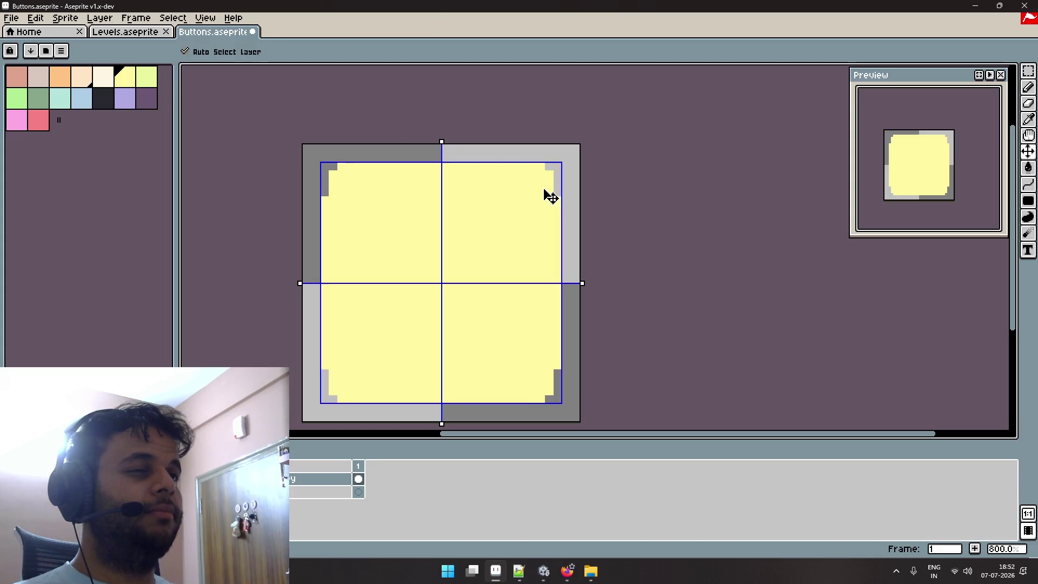
pyautogui.moveTo(543, 187); pyautogui.dragTo(547, 183)
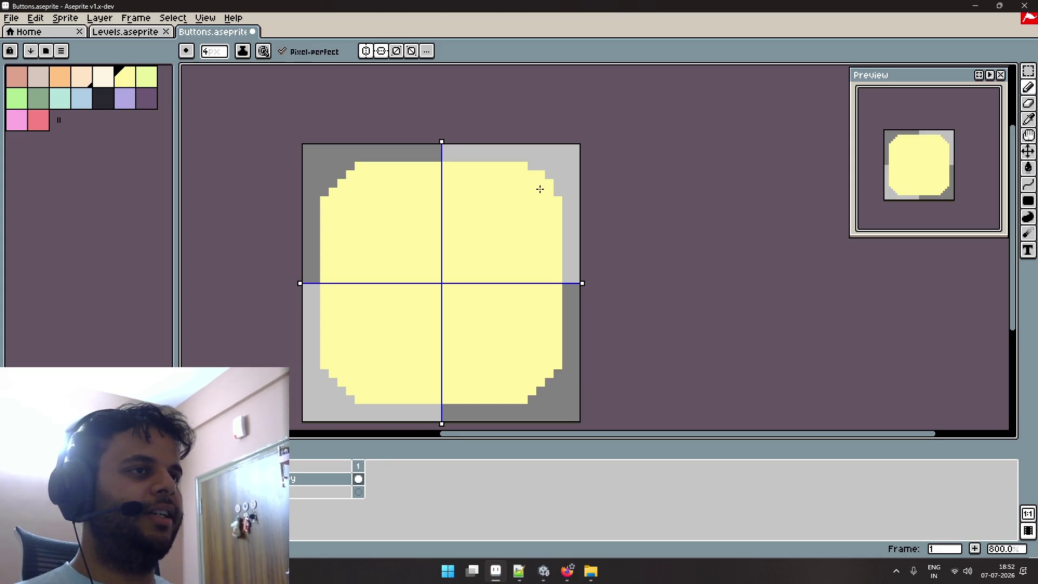
pyautogui.click(539, 189)
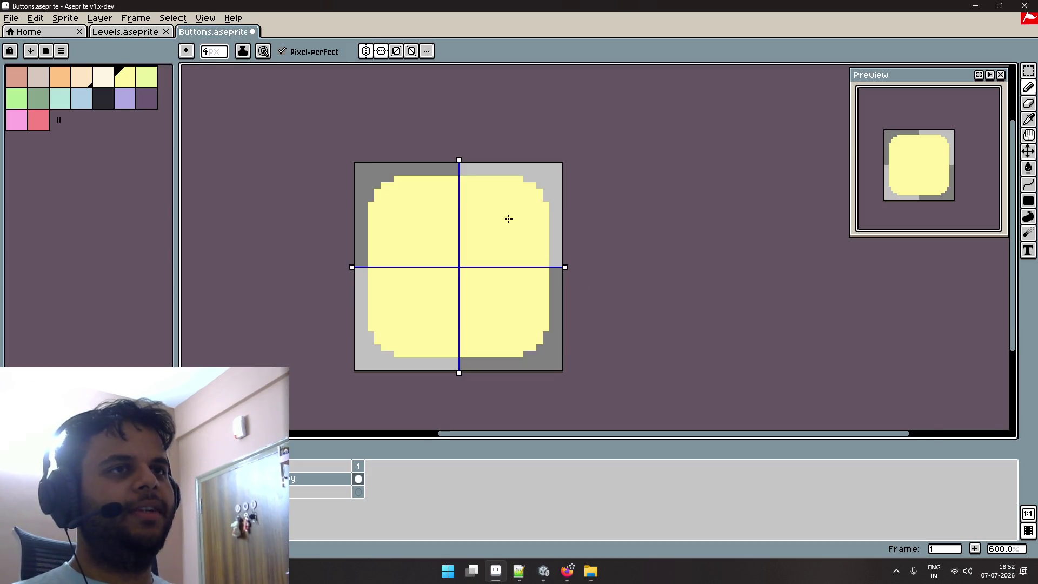
pyautogui.scroll(2, 508, 218)
pyautogui.scroll(-1, 508, 218)
pyautogui.hotkey('ctrl', 's')
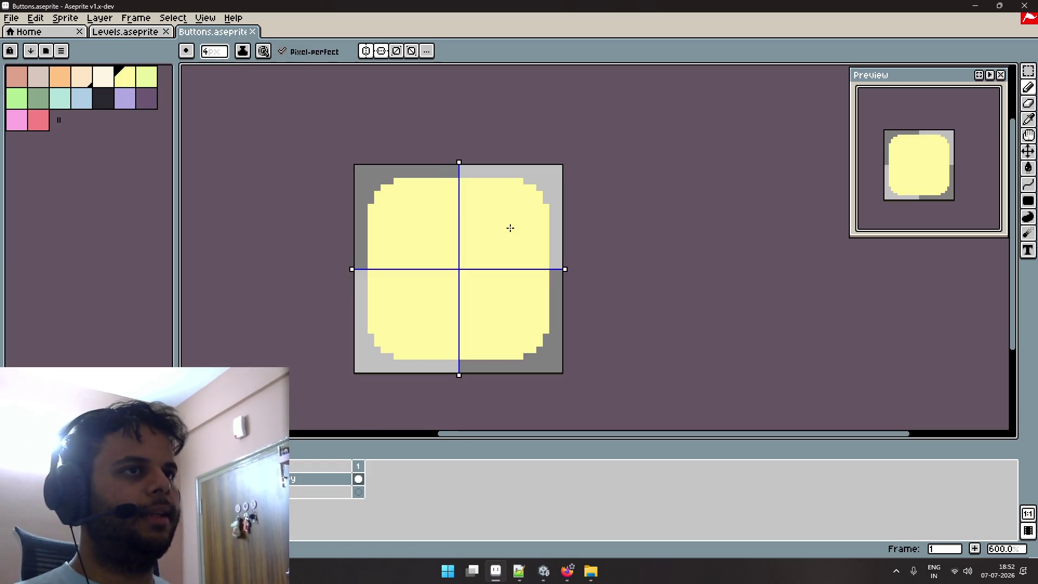
# Recentre the button, fill the top-right stepped corner, and switch to Firefox's image results.
pyautogui.scroll(-1, 510, 227)
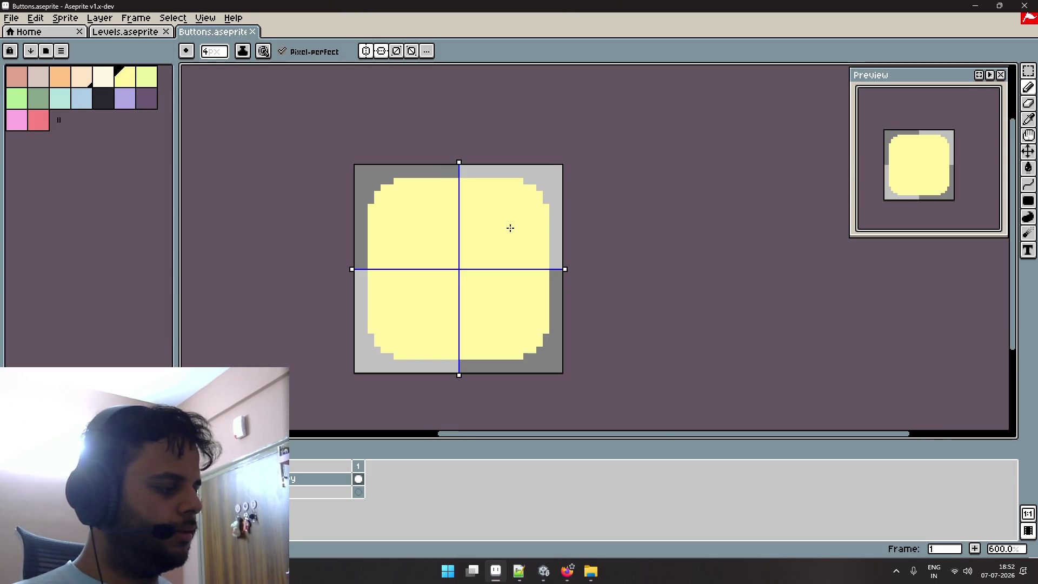
pyautogui.moveTo(510, 227)
pyautogui.mouseDown()
pyautogui.moveTo(536, 210)
pyautogui.moveTo(554, 217)
pyautogui.mouseUp()
pyautogui.scroll(1, 536, 213)
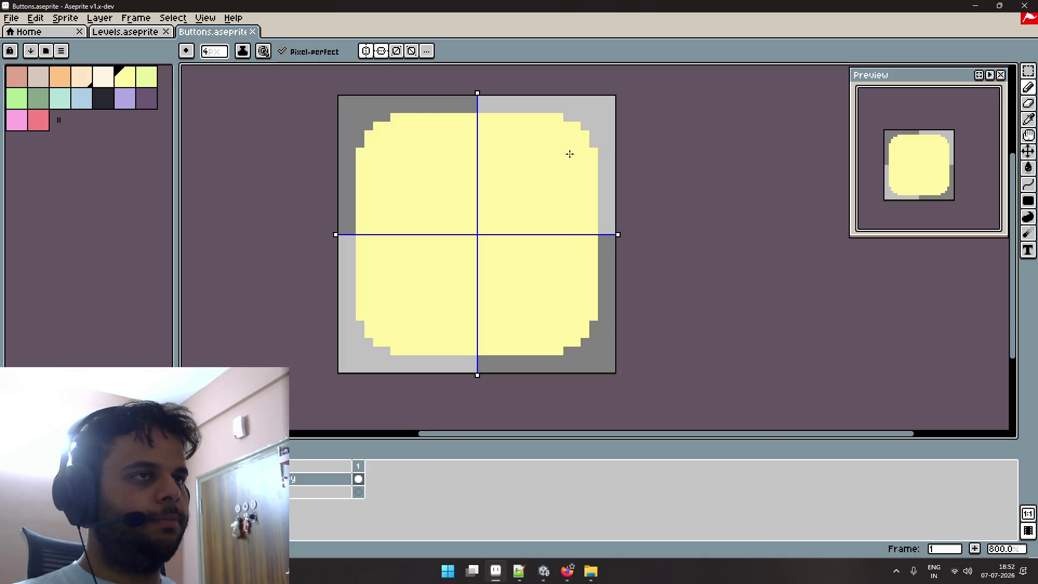
pyautogui.click(575, 138)
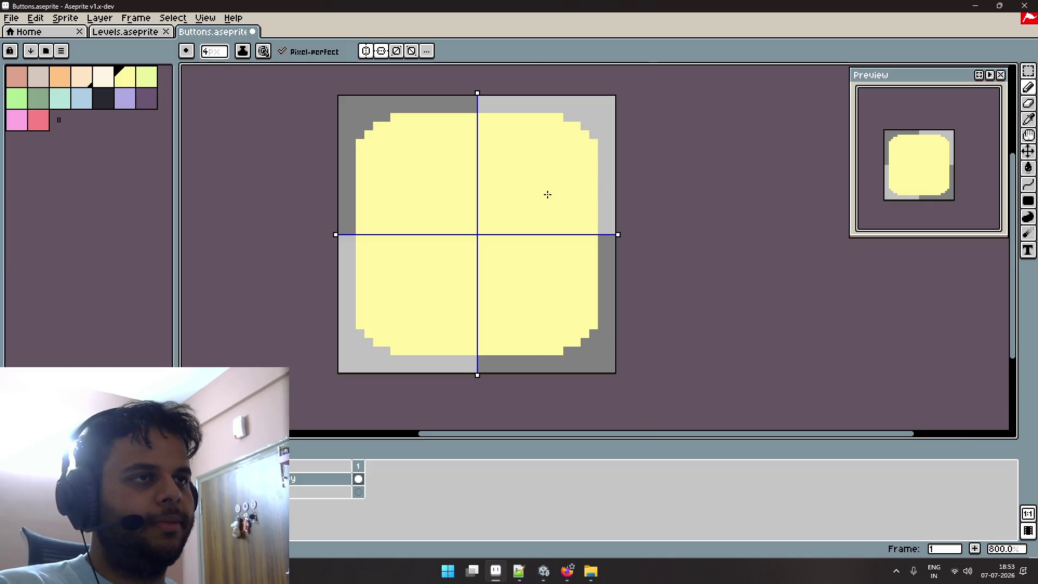
pyautogui.scroll(2, 548, 196)
pyautogui.moveTo(565, 187); pyautogui.dragTo(530, 227)
pyautogui.scroll(-2, 545, 202)
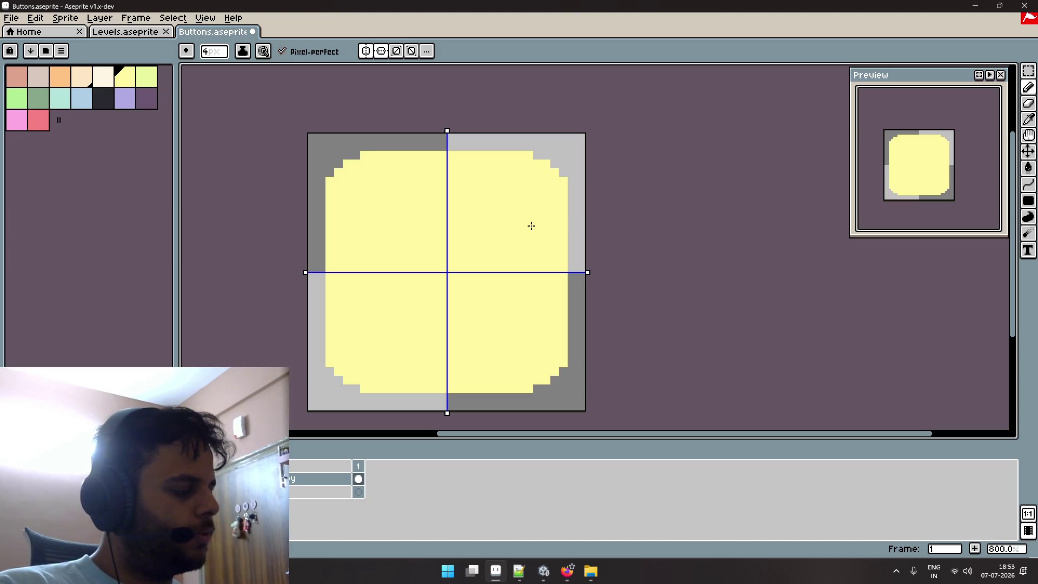
pyautogui.click(567, 571)
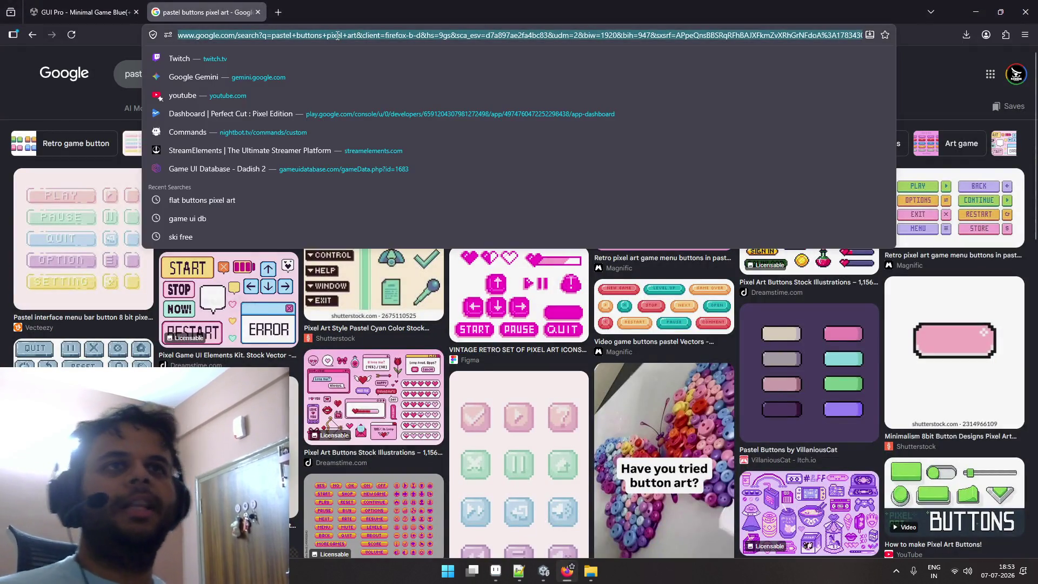
# Open twitch.tv in the current tab from the address-bar suggestions.
pyautogui.click(325, 34)
pyautogui.write('twit')
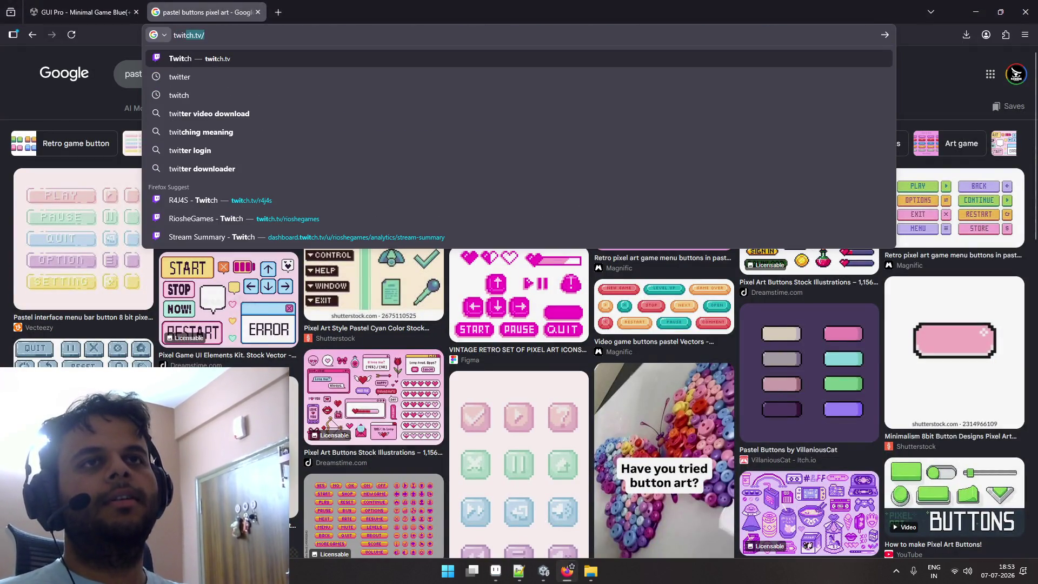
pyautogui.press('Down')
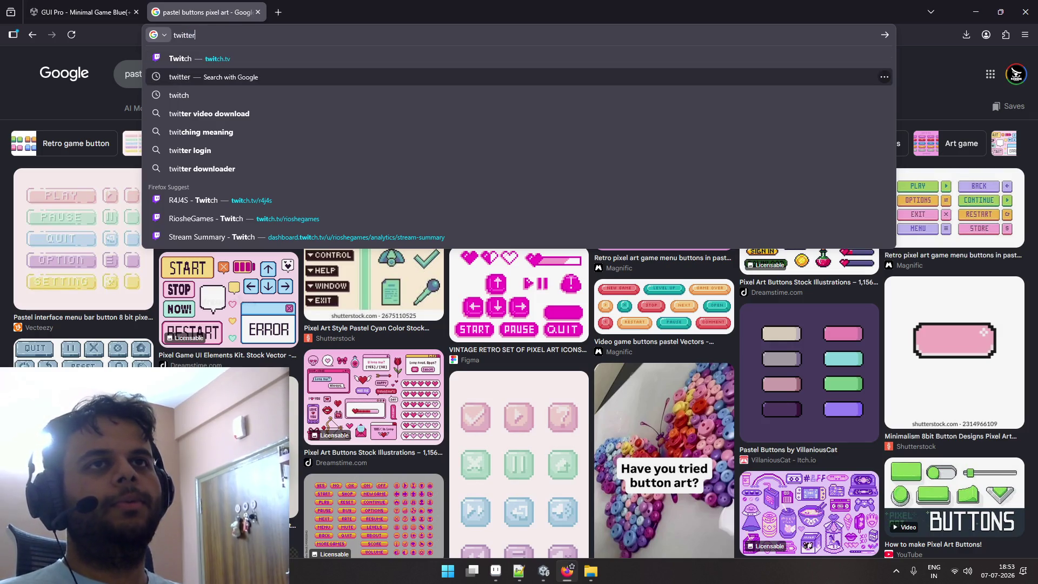
pyautogui.press('Up')
pyautogui.press('Down')
pyautogui.press('Up')
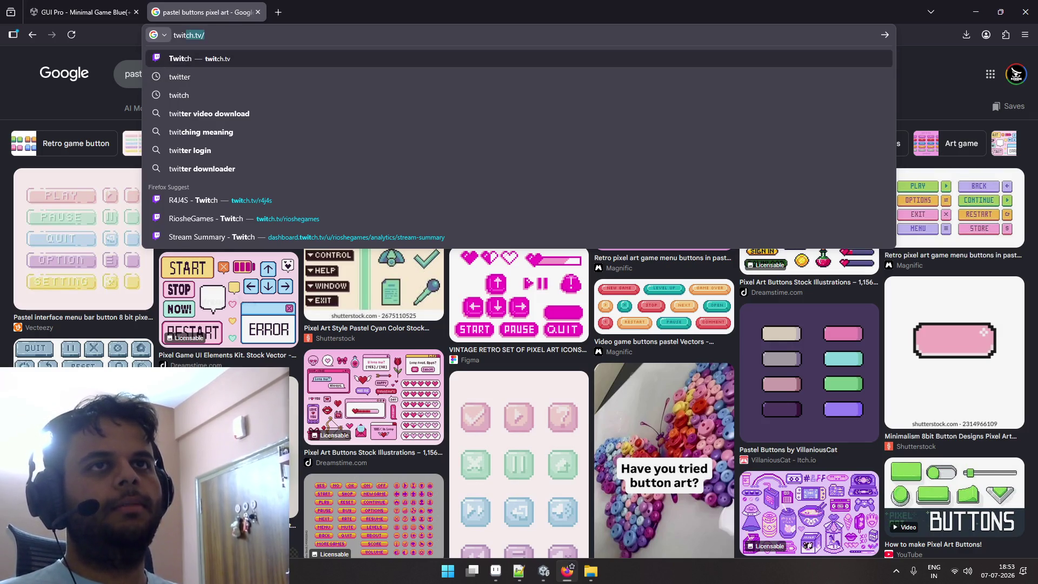
pyautogui.press('Return')
# Enter the user's own Twitch channel address and go to it.
pyautogui.click(285, 34)
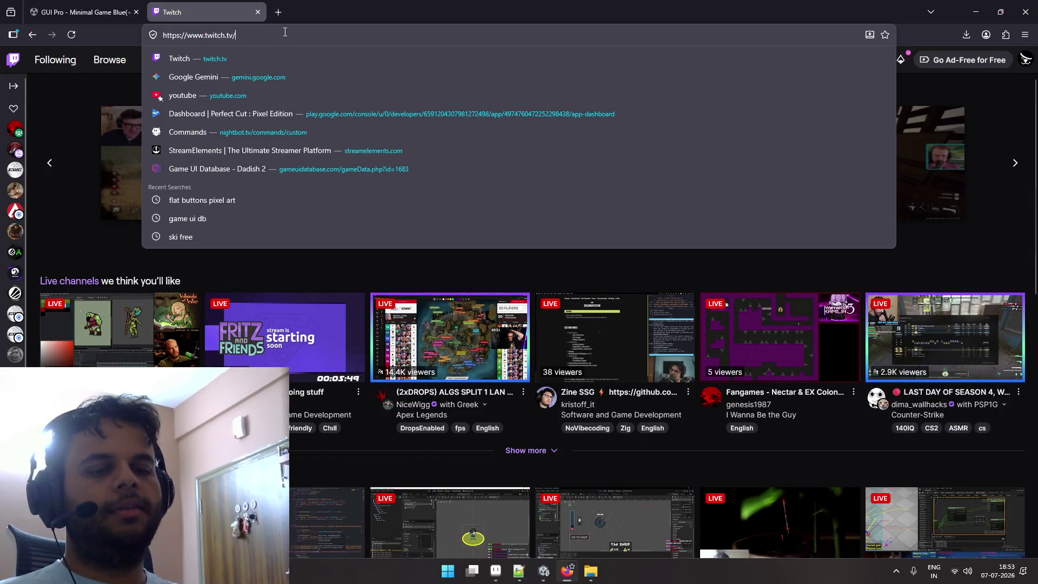
pyautogui.write('h4h')
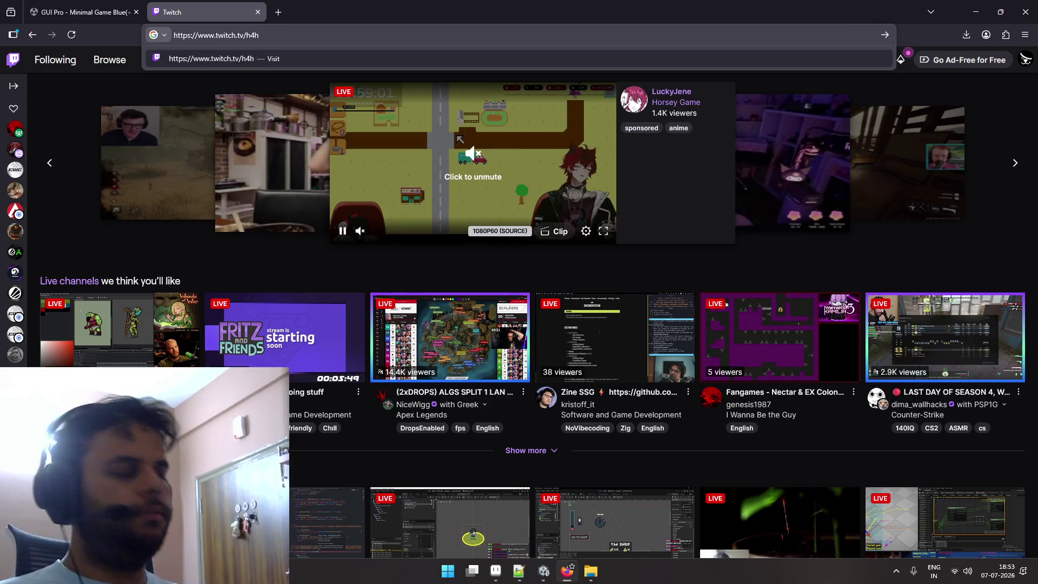
pyautogui.press('BackSpace')
pyautogui.write('r4')
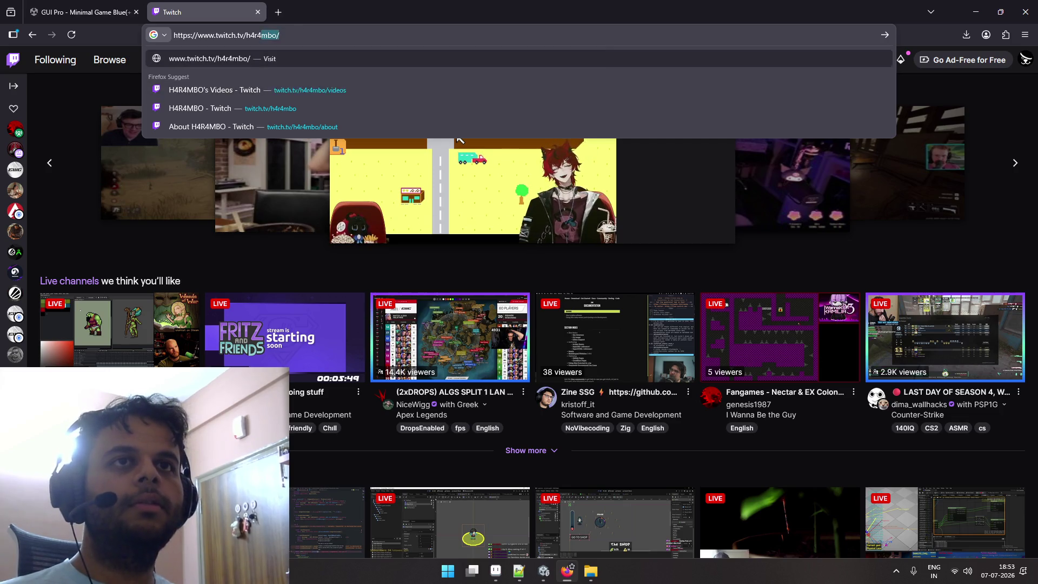
pyautogui.press('Return')
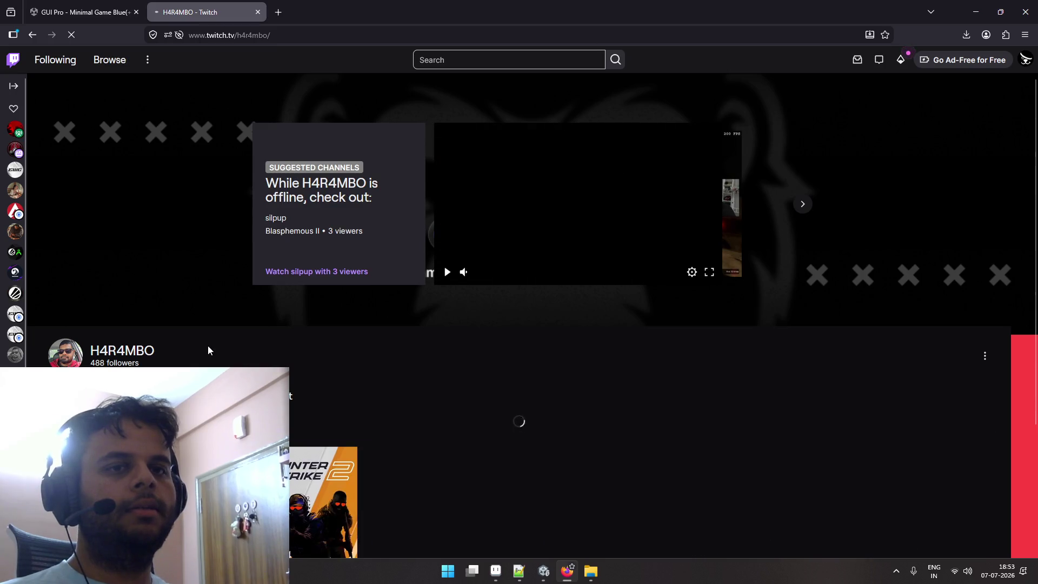
pyautogui.scroll(-2, 208, 345)
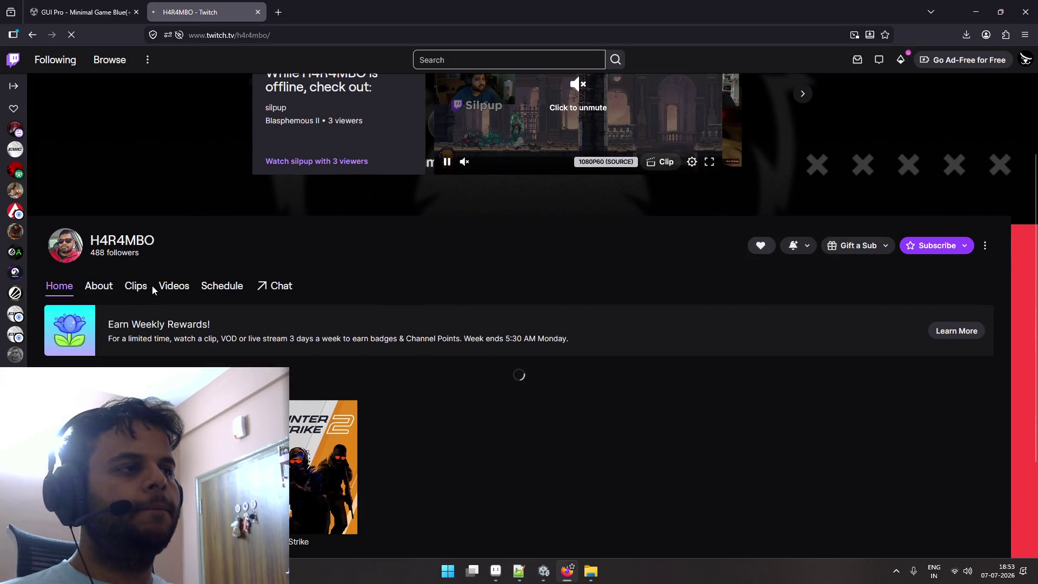
pyautogui.scroll(2, 438, 297)
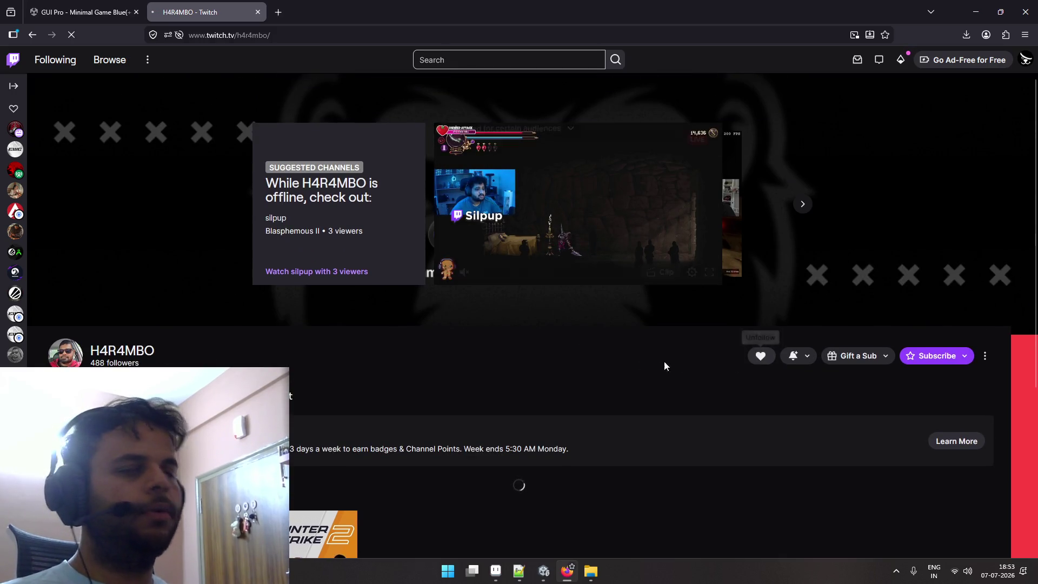
pyautogui.scroll(-2, 520, 358)
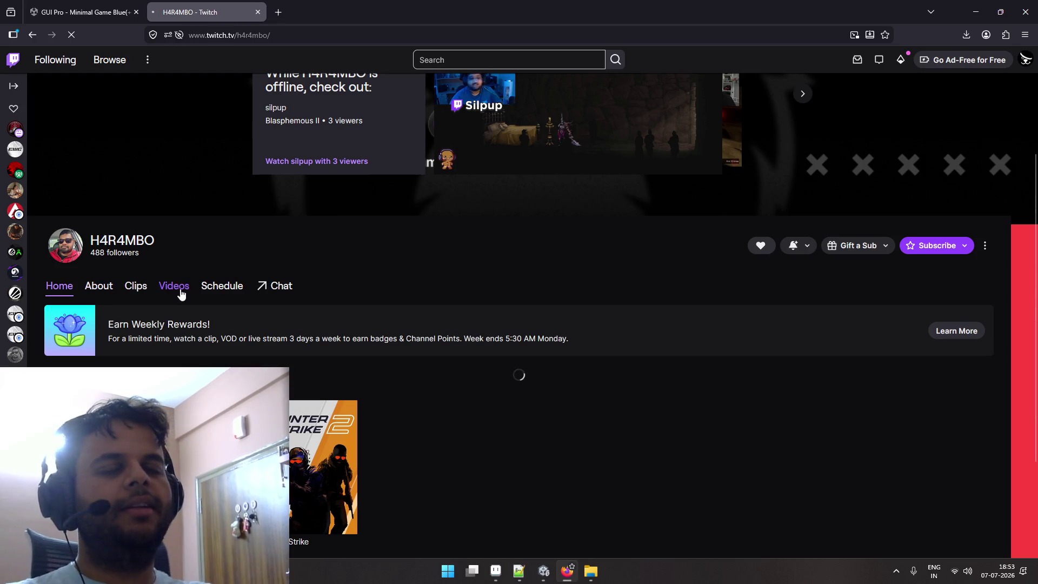
pyautogui.click(179, 288)
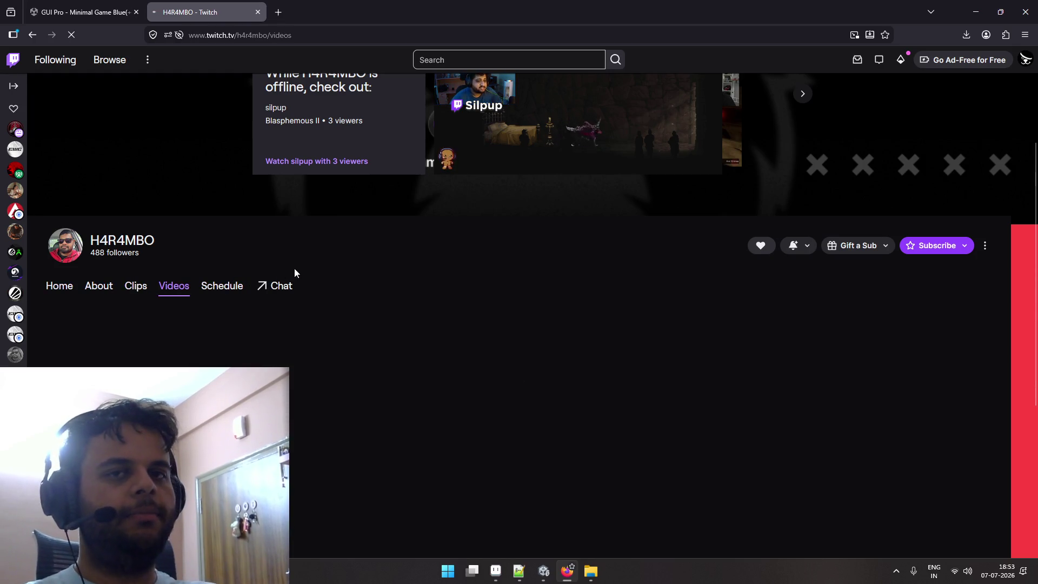
pyautogui.scroll(-1, 294, 268)
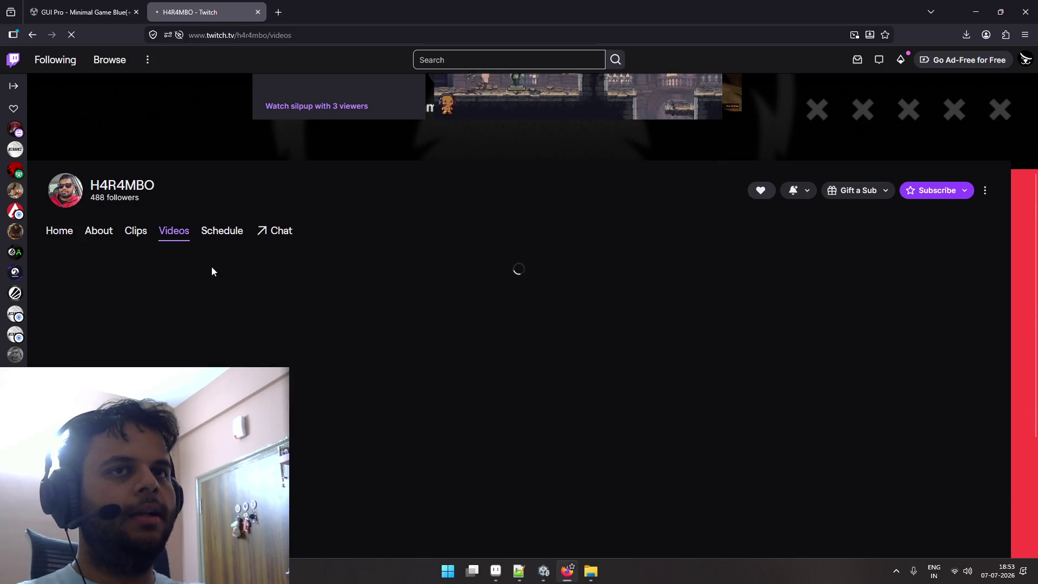
pyautogui.scroll(3, 241, 248)
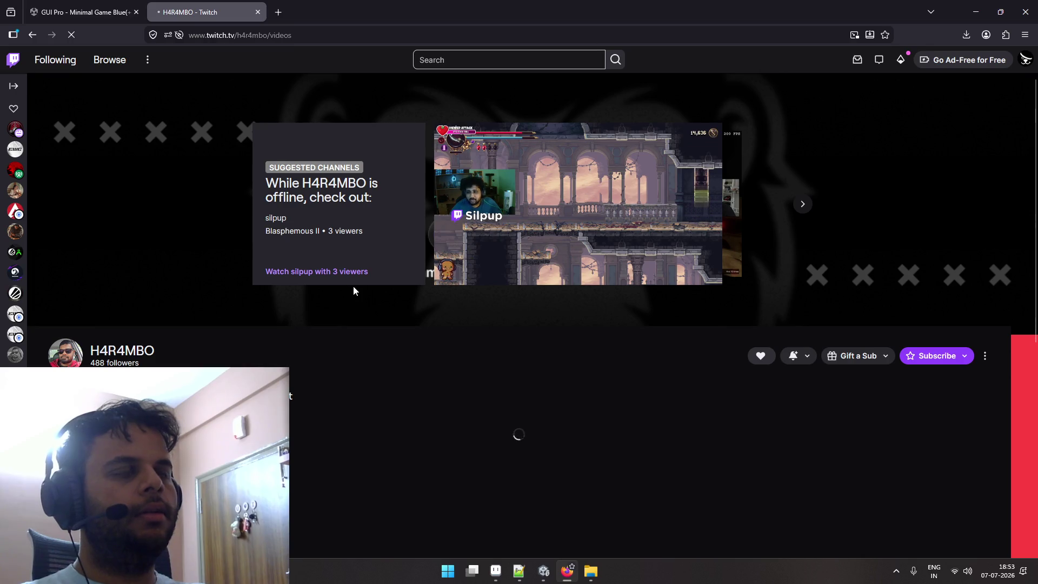
pyautogui.moveTo(456, 264)
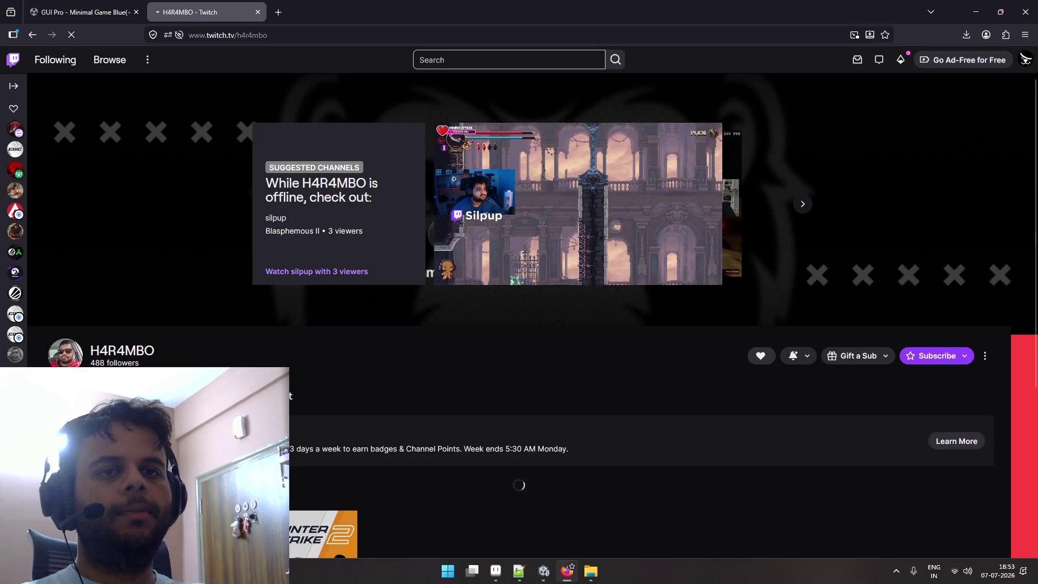
pyautogui.scroll(-3, 169, 244)
pyautogui.click(173, 236)
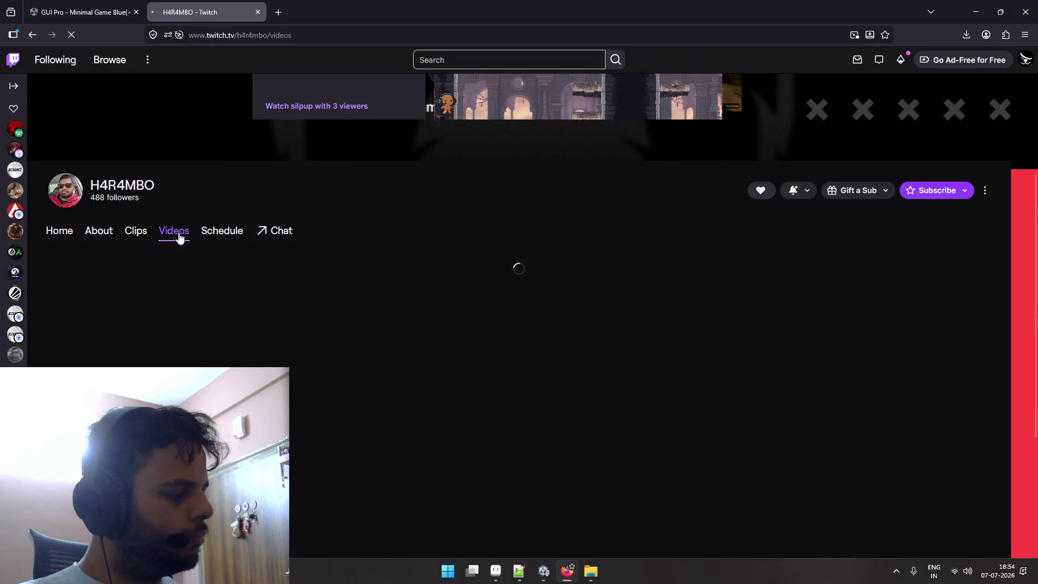
pyautogui.click(63, 241)
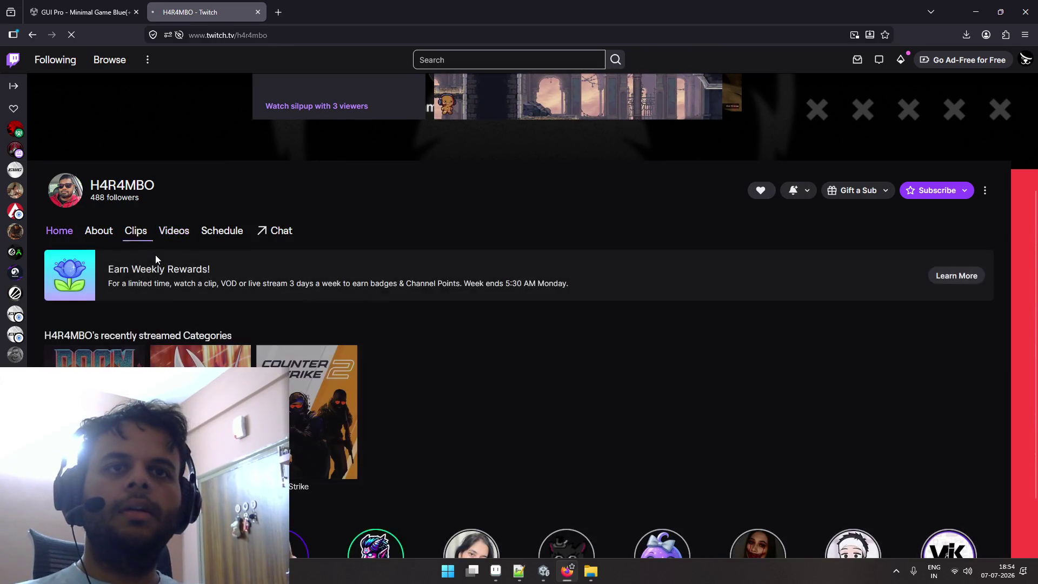
pyautogui.scroll(-2, 179, 286)
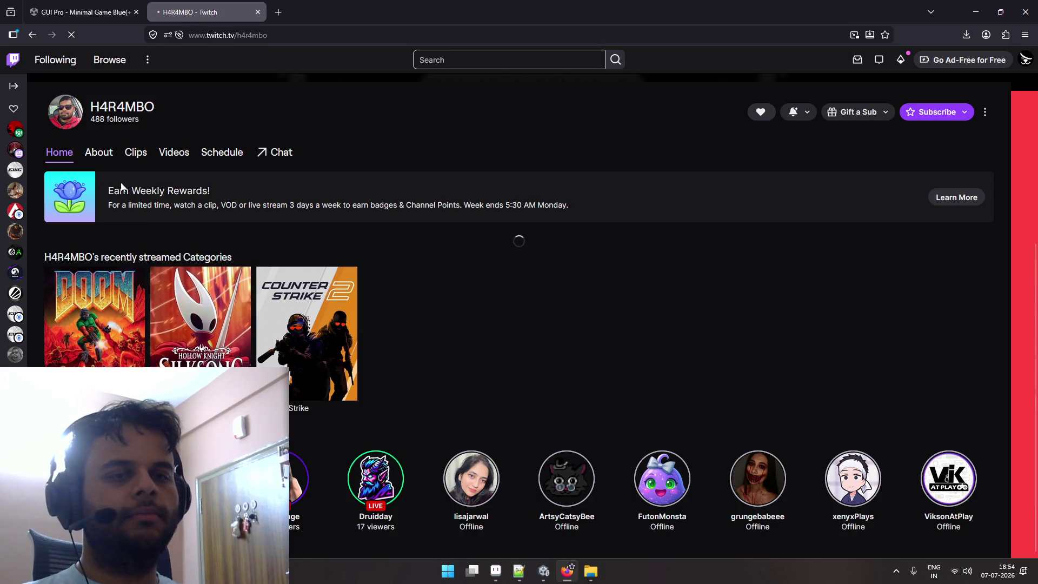
pyautogui.click(112, 155)
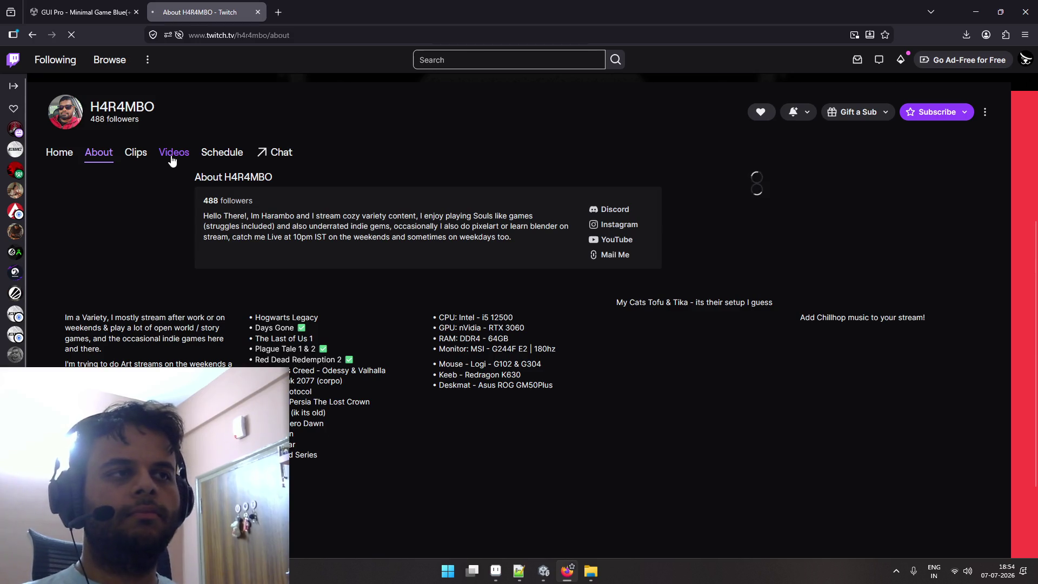
pyautogui.click(172, 160)
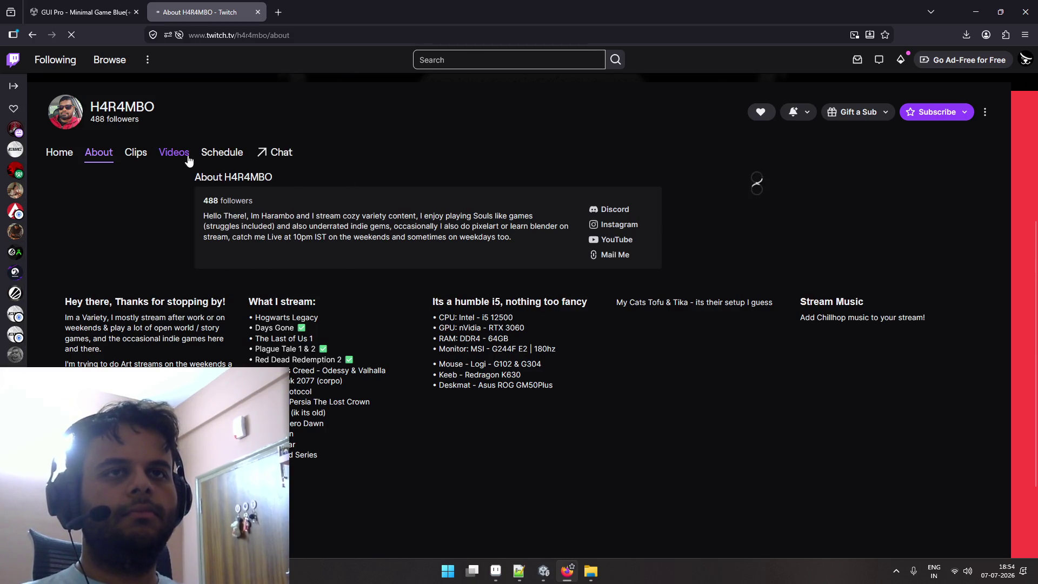
pyautogui.click(186, 157)
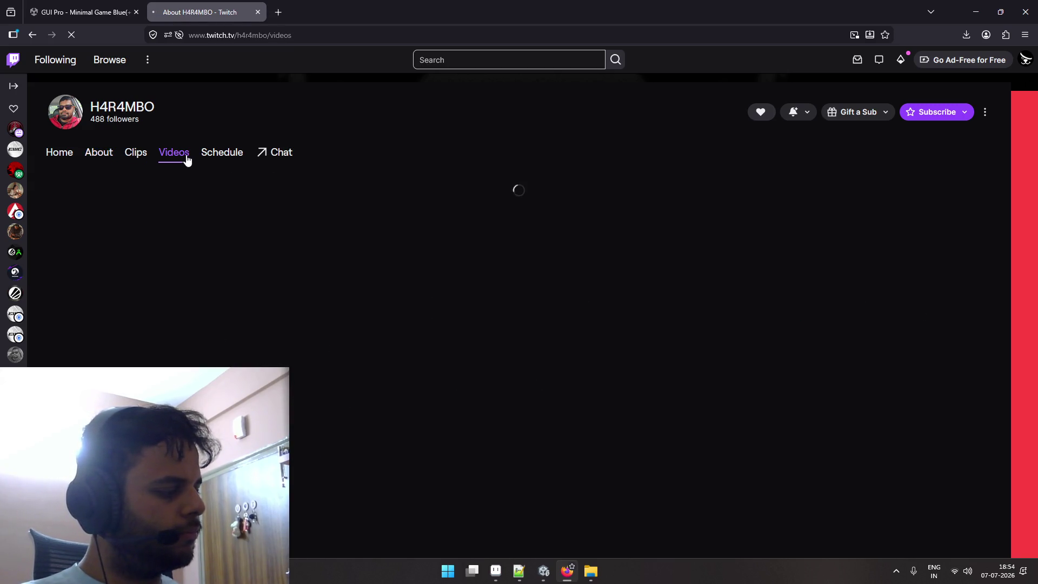
pyautogui.click(55, 156)
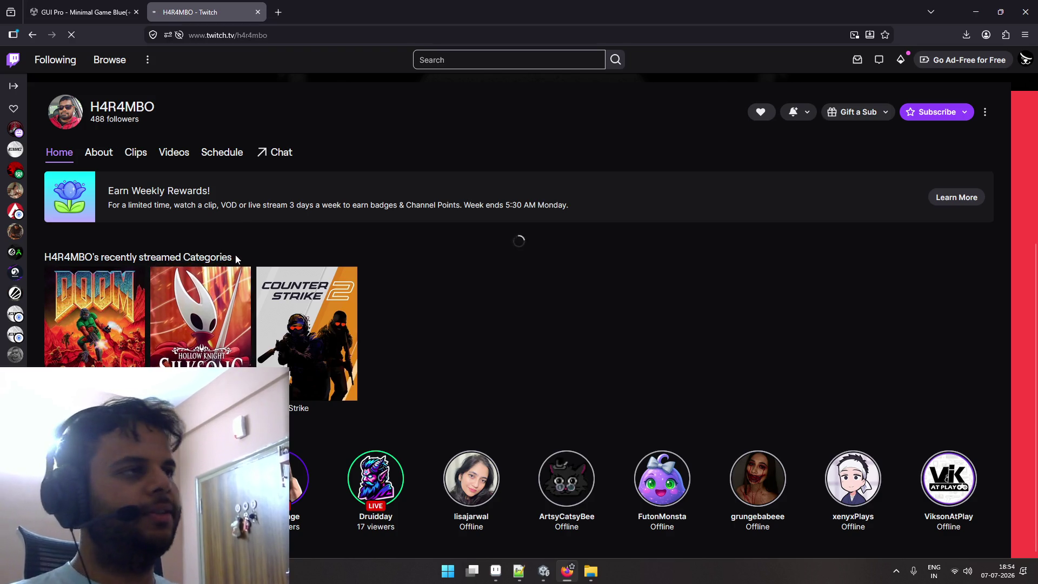
pyautogui.scroll(1, 292, 253)
pyautogui.scroll(4, 292, 249)
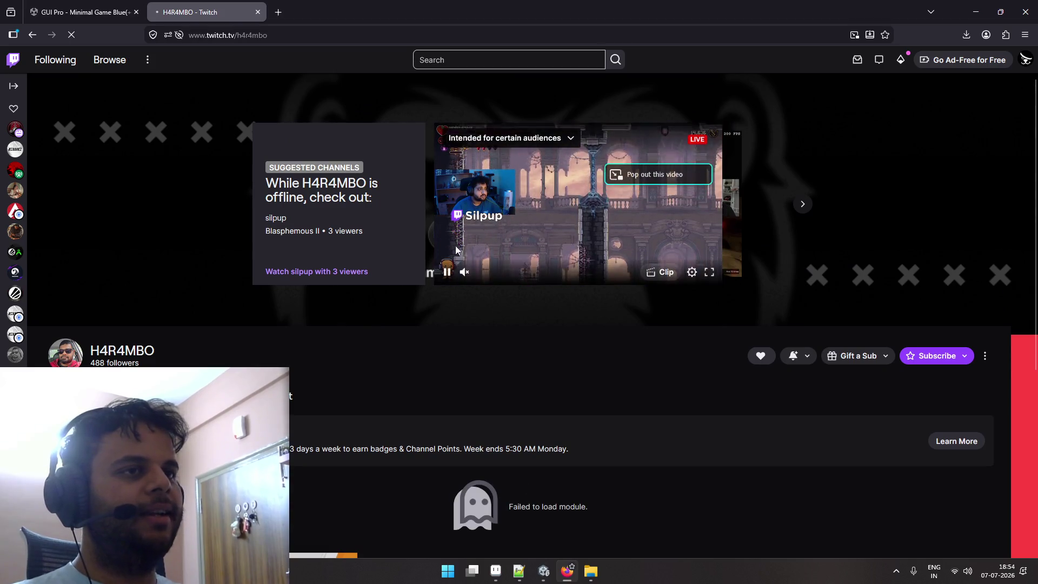
pyautogui.scroll(-5, 450, 277)
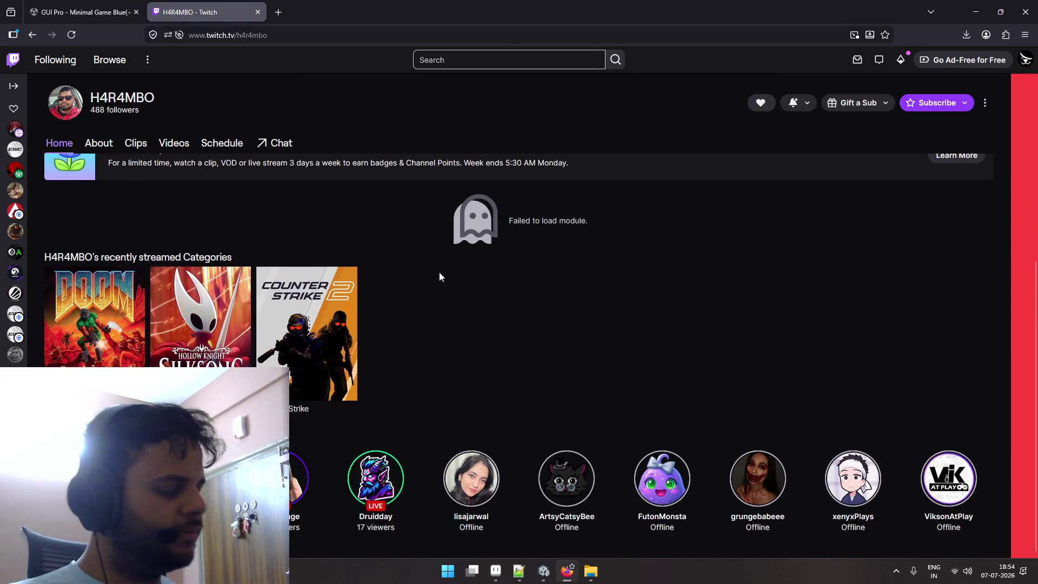
pyautogui.click(258, 350)
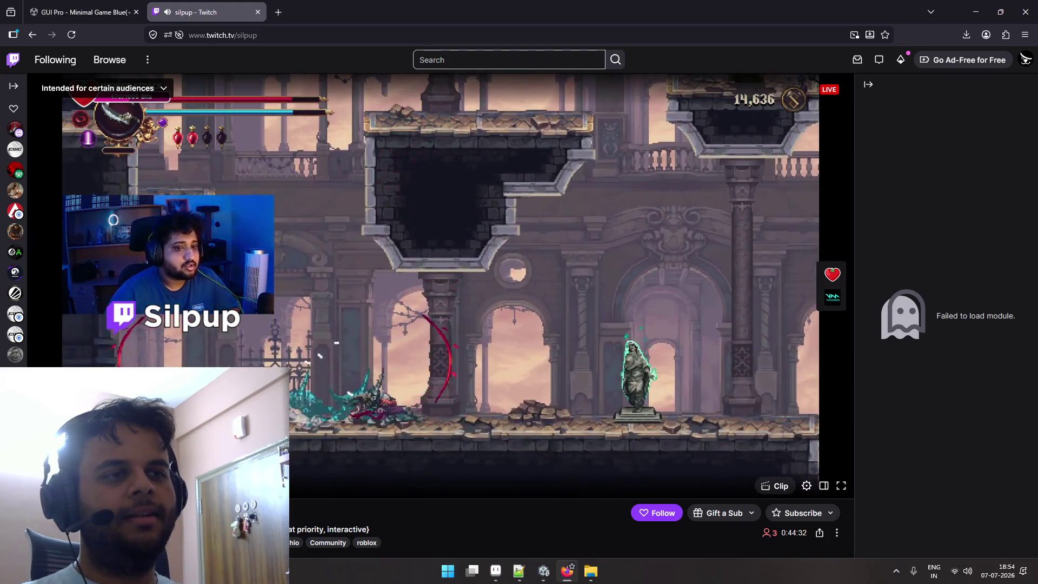
# Reload the suggested live stream page, unmute it, and scroll through the channel.
pyautogui.scroll(-2, 784, 227)
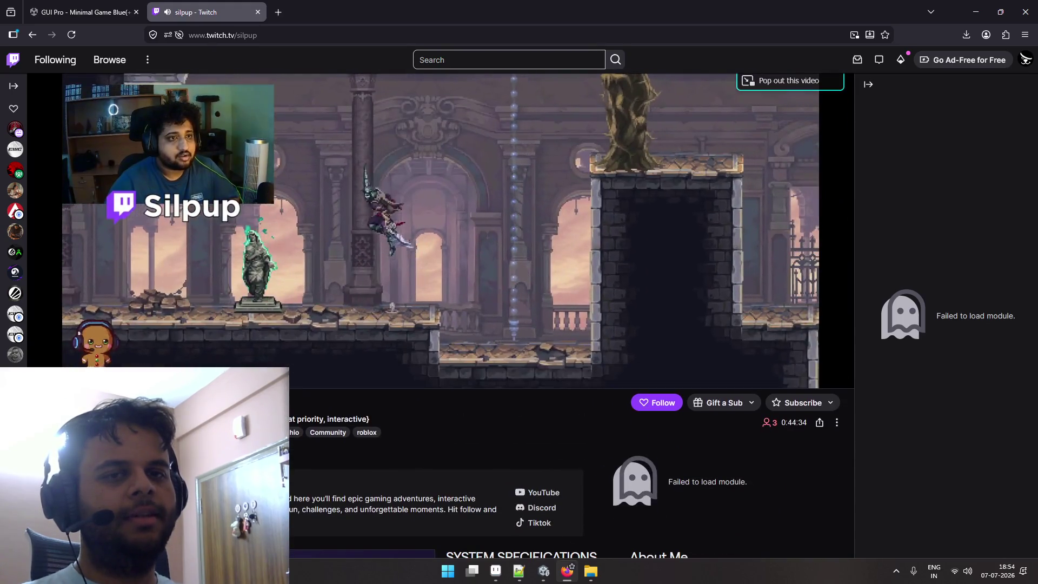
pyautogui.scroll(2, 783, 226)
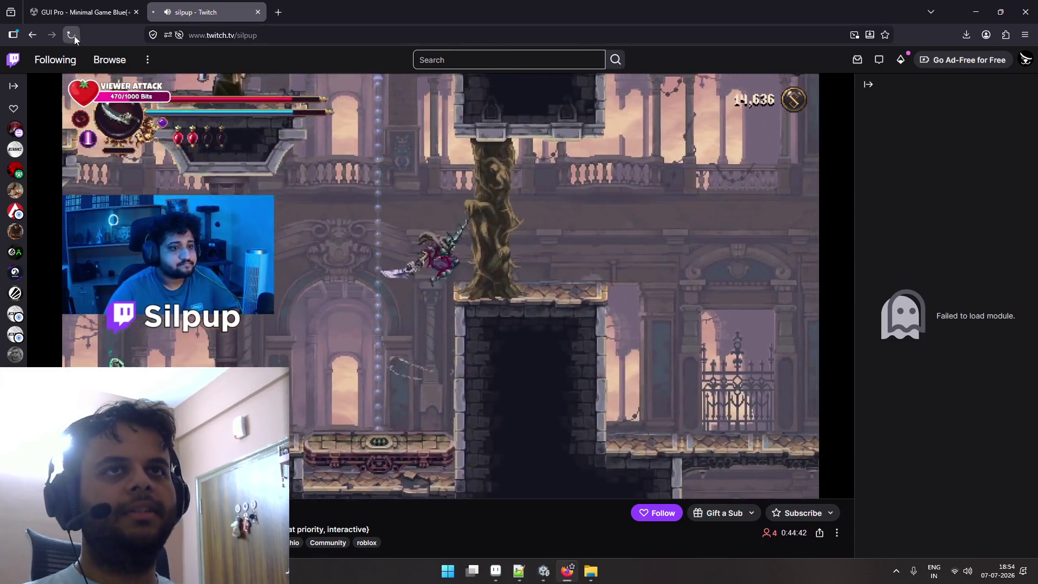
pyautogui.click(74, 36)
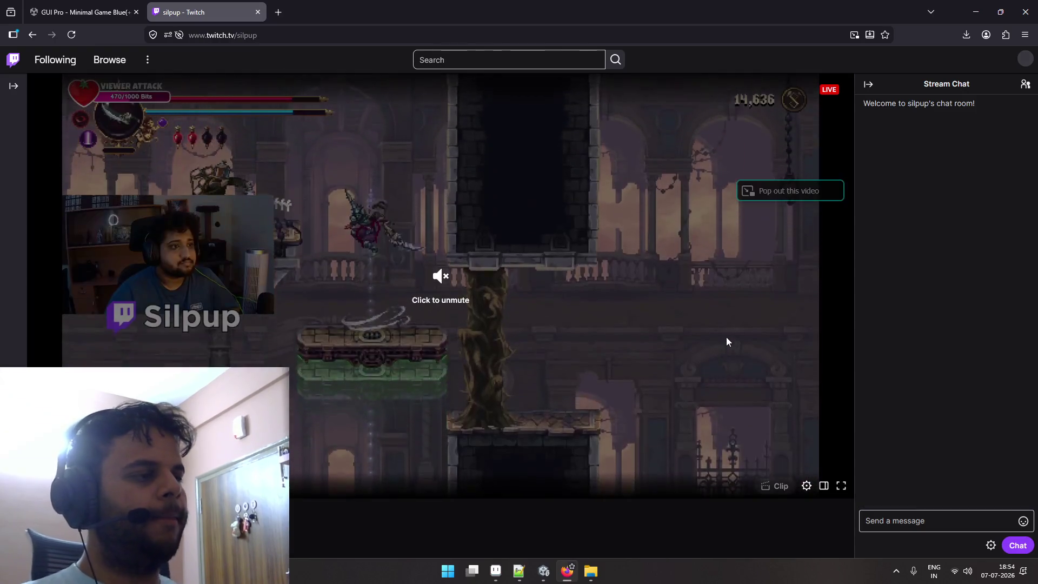
pyautogui.click(435, 287)
pyautogui.scroll(-2, 359, 283)
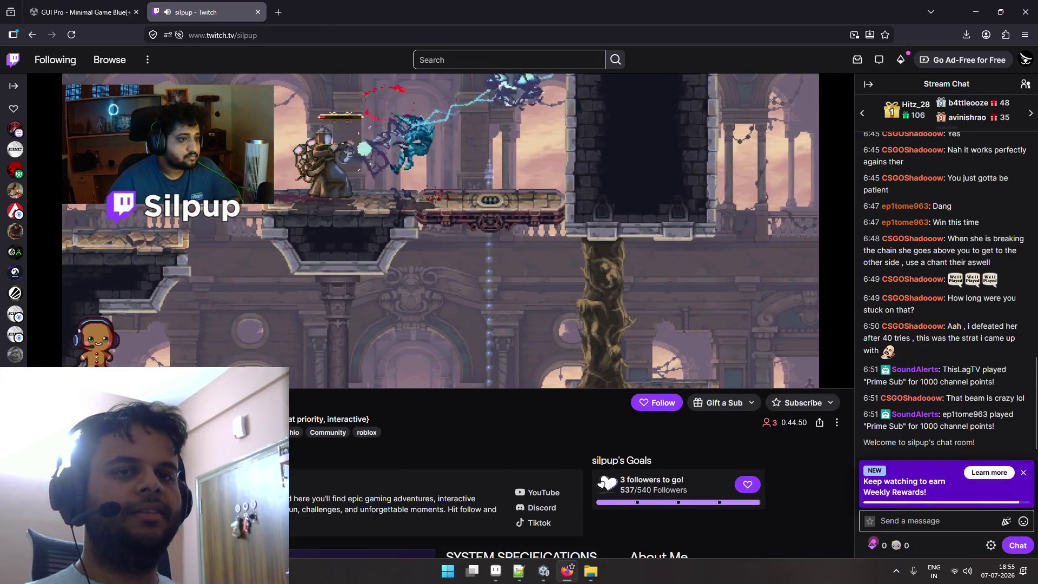
pyautogui.scroll(-1, 458, 315)
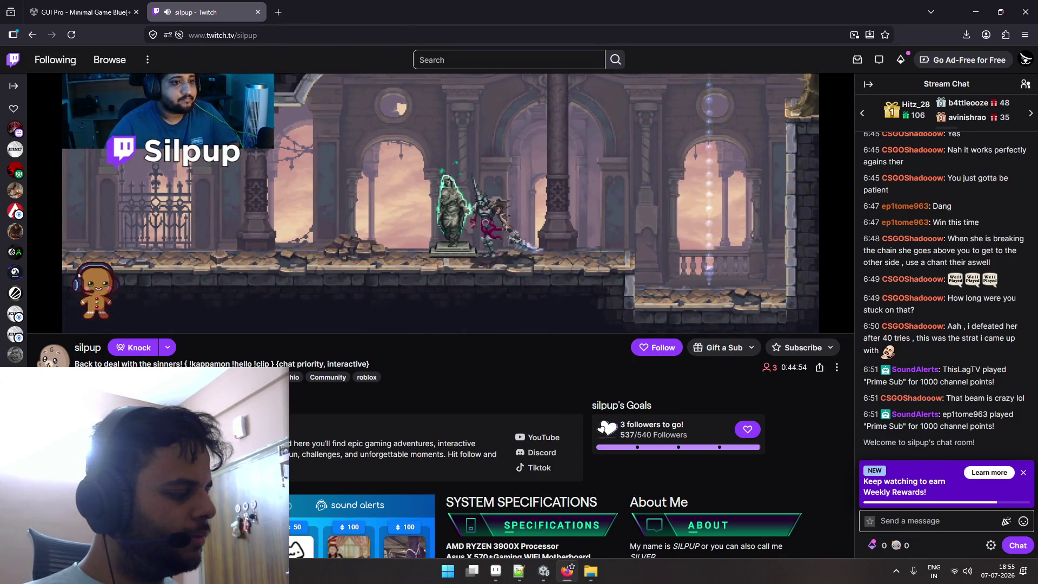
pyautogui.scroll(3, 458, 315)
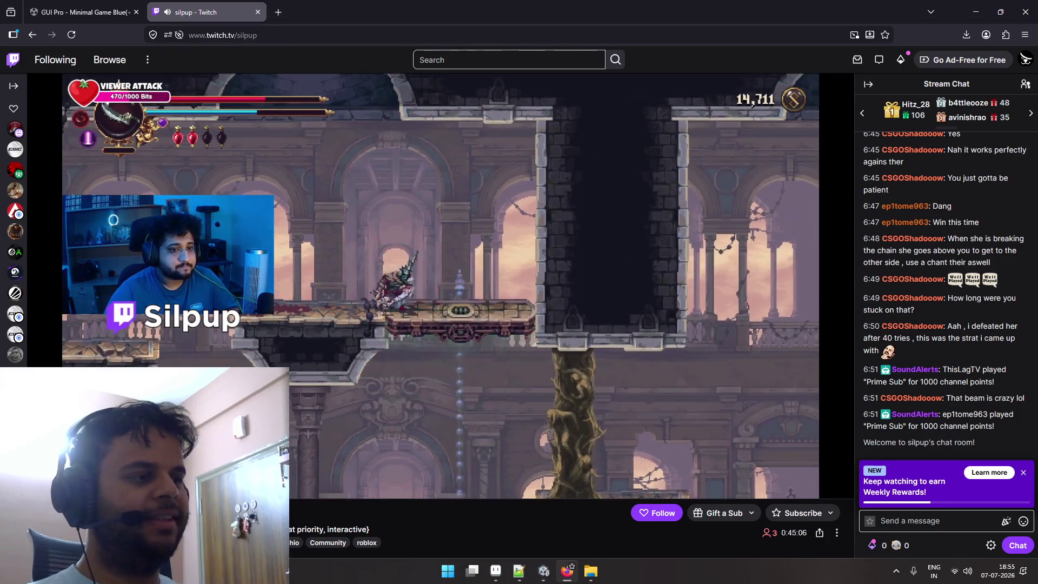
pyautogui.scroll(-2, 562, 324)
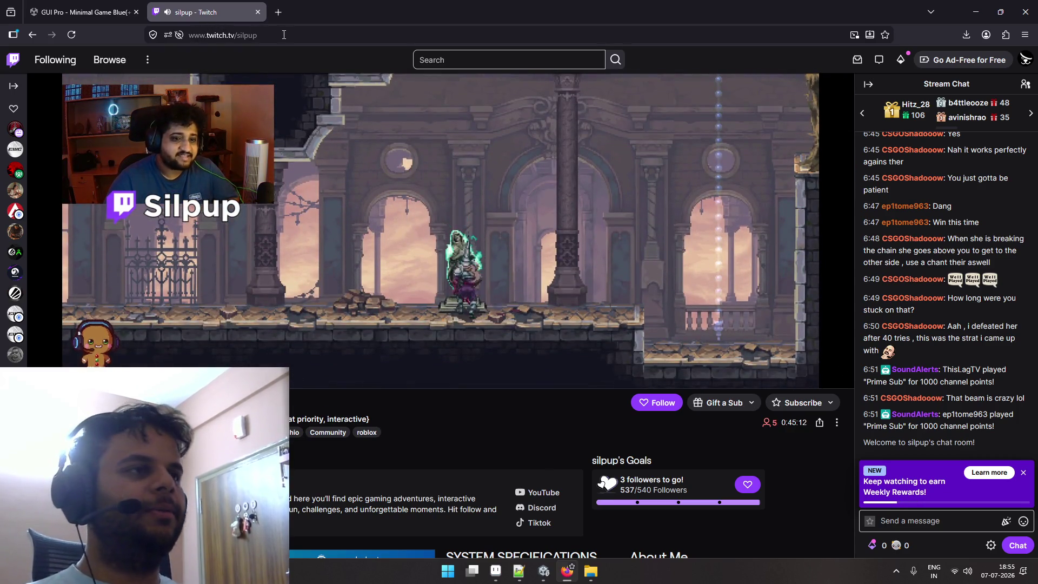
# Close the Twitch tab, return to the Aseprite Buttons sprite, and open the Start menu.
pyautogui.hotkey('ctrl', 'w')
pyautogui.hotkey('alt', 'Tab')
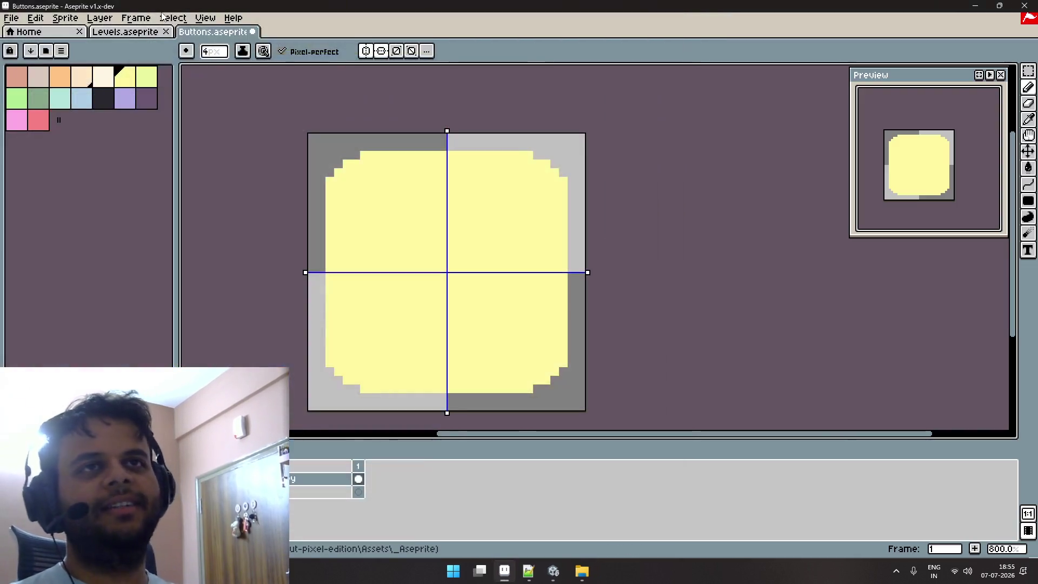
pyautogui.press('super')
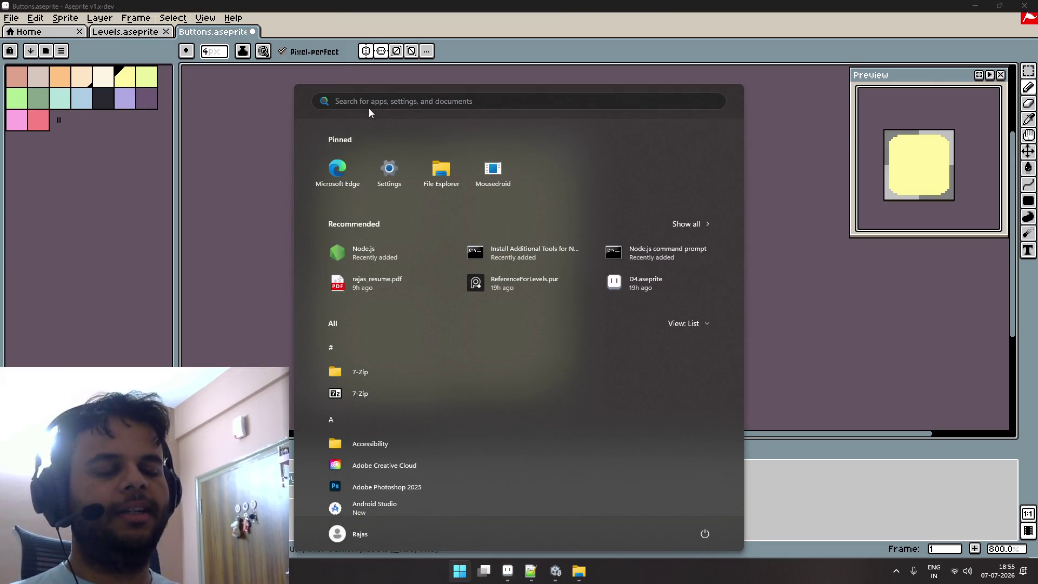